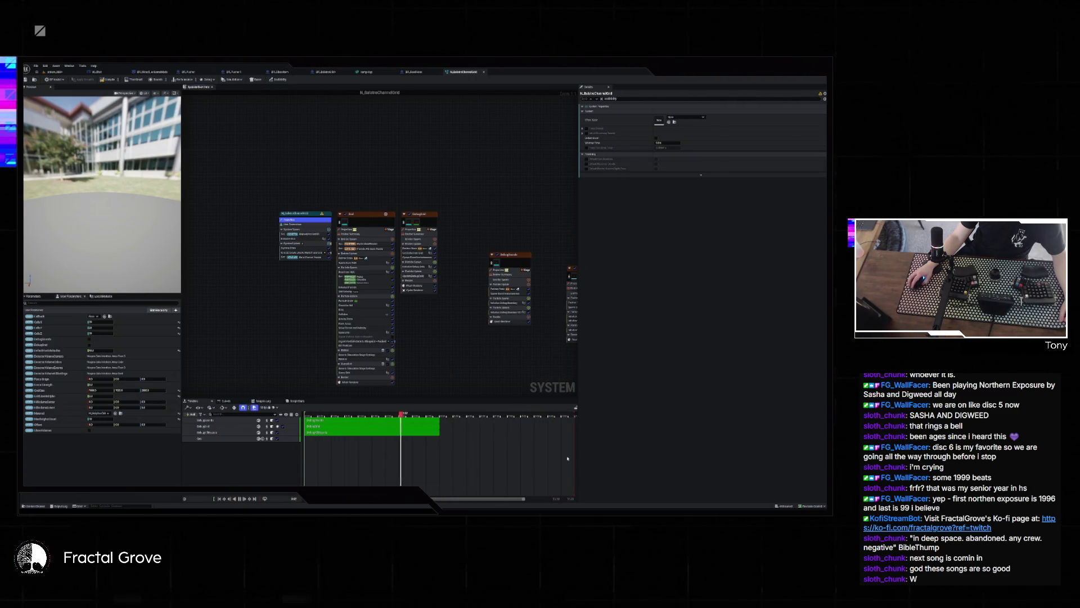
- Glance at the AI chat window, then return from the Niagara editor to the level viewport
key(alt+Tab)
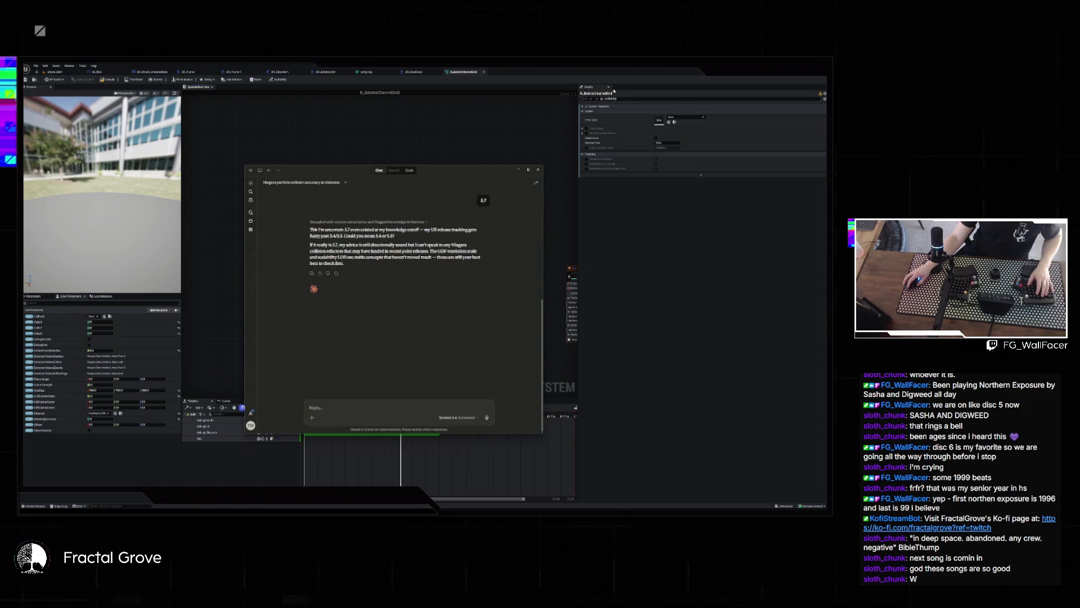
key(alt+Tab)
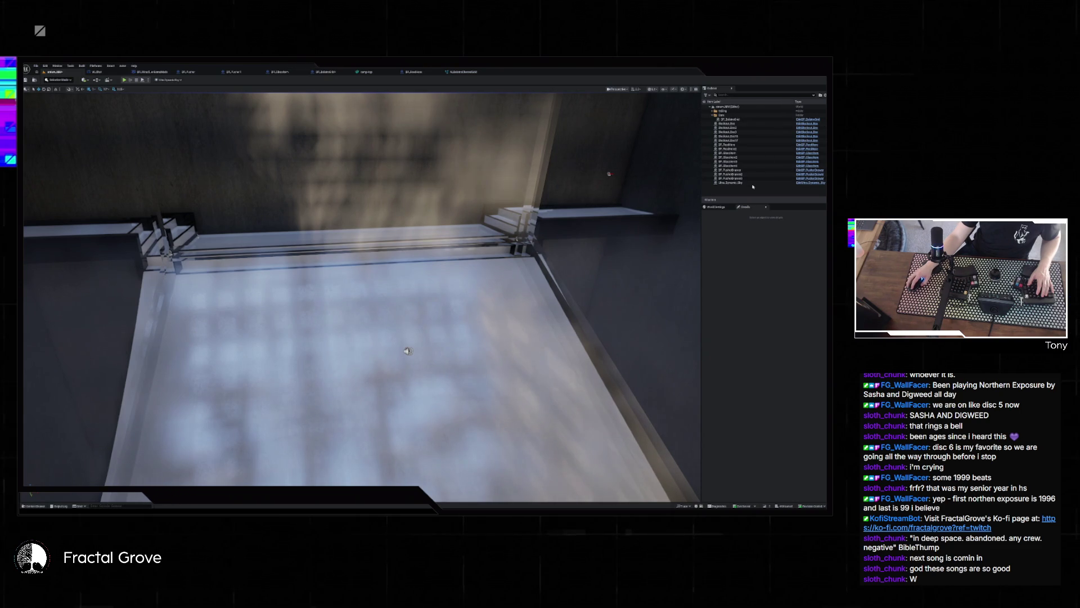
- Select the slab actor and its static mesh component, then reveal its mesh asset in the Content Drawer
click(752, 153)
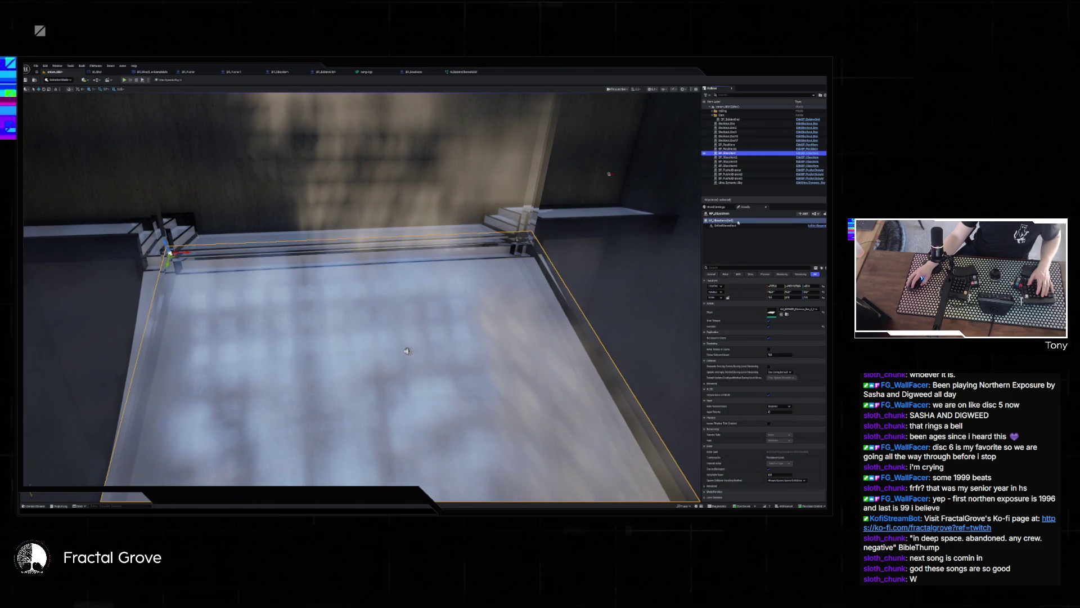
click(733, 268)
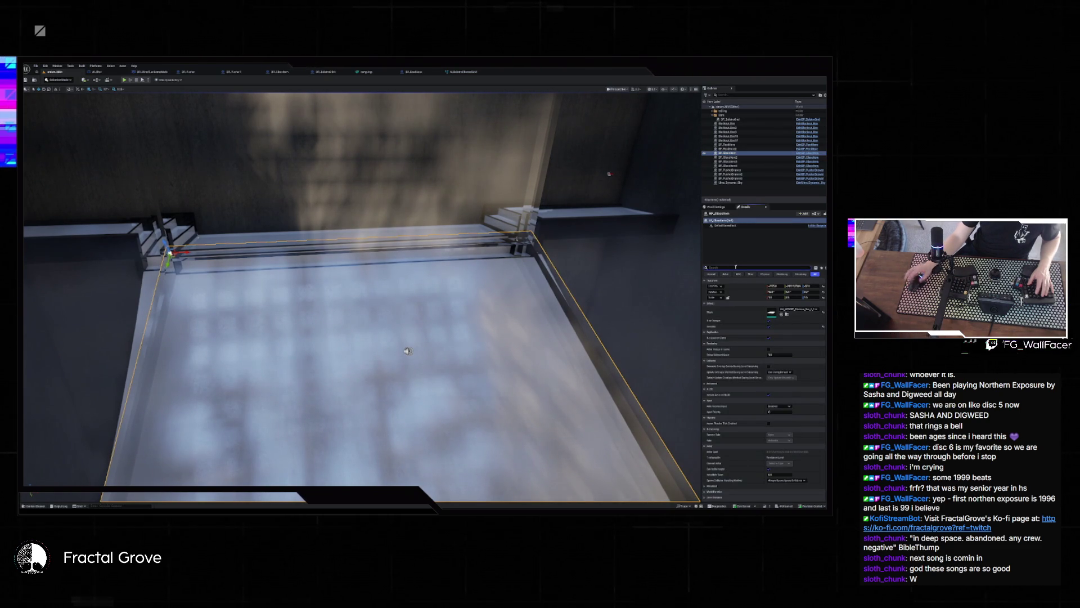
text(ne)
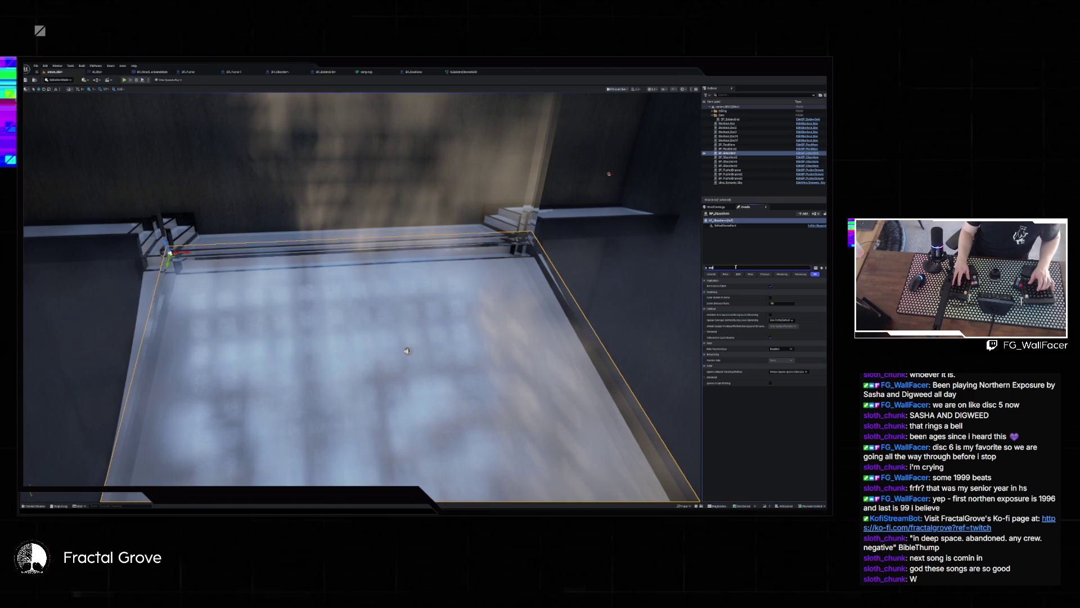
text(s)
click(731, 226)
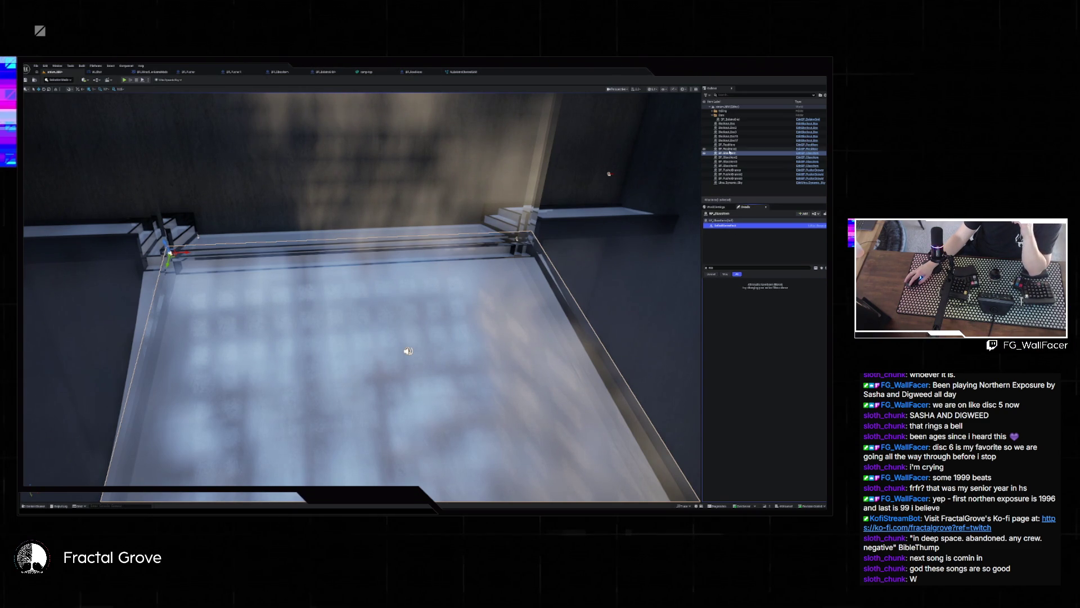
click(707, 267)
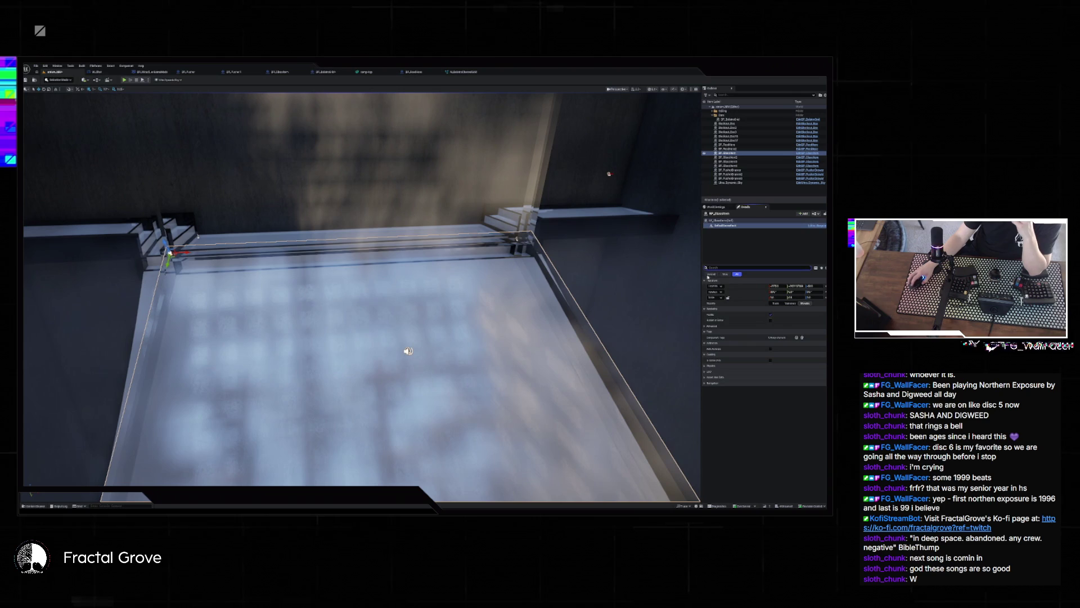
click(722, 221)
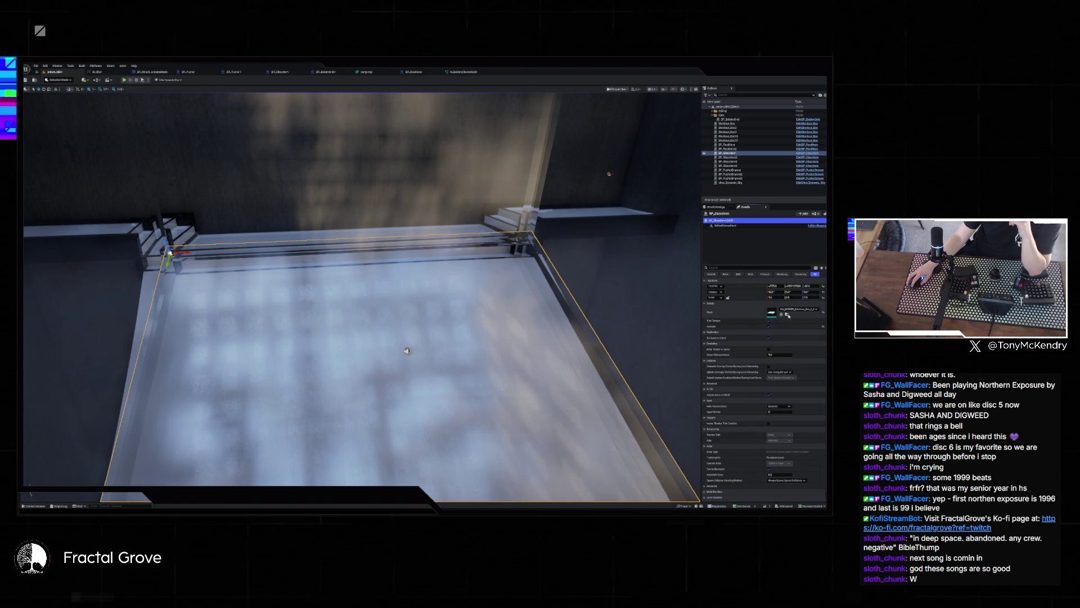
click(787, 314)
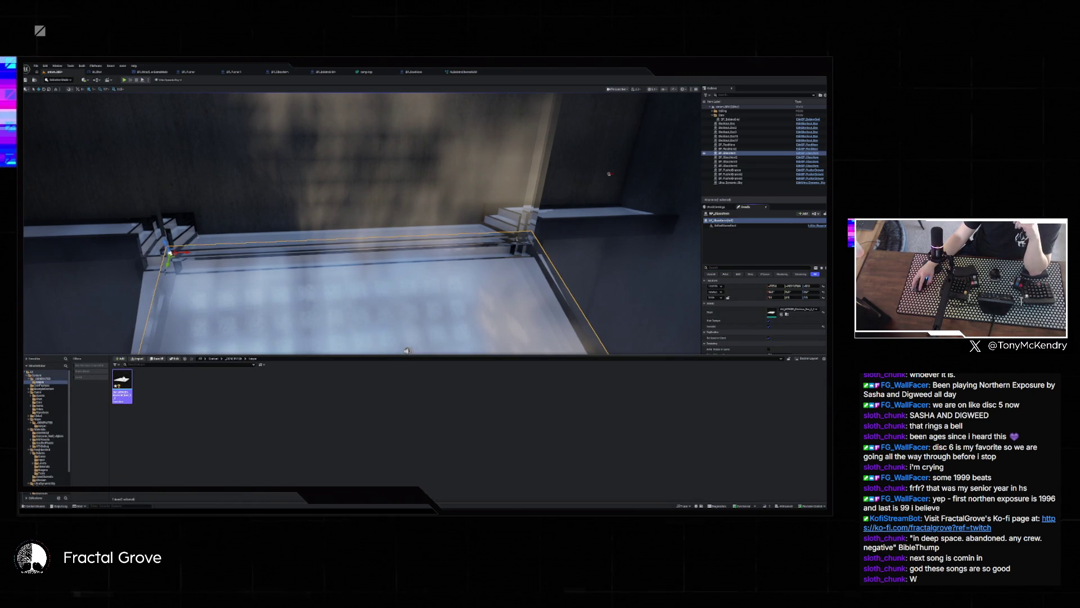
- Open the slab's static mesh in the Static Mesh Editor and orbit the preview around it
double_click(122, 385)
drag(302, 304, 389, 308)
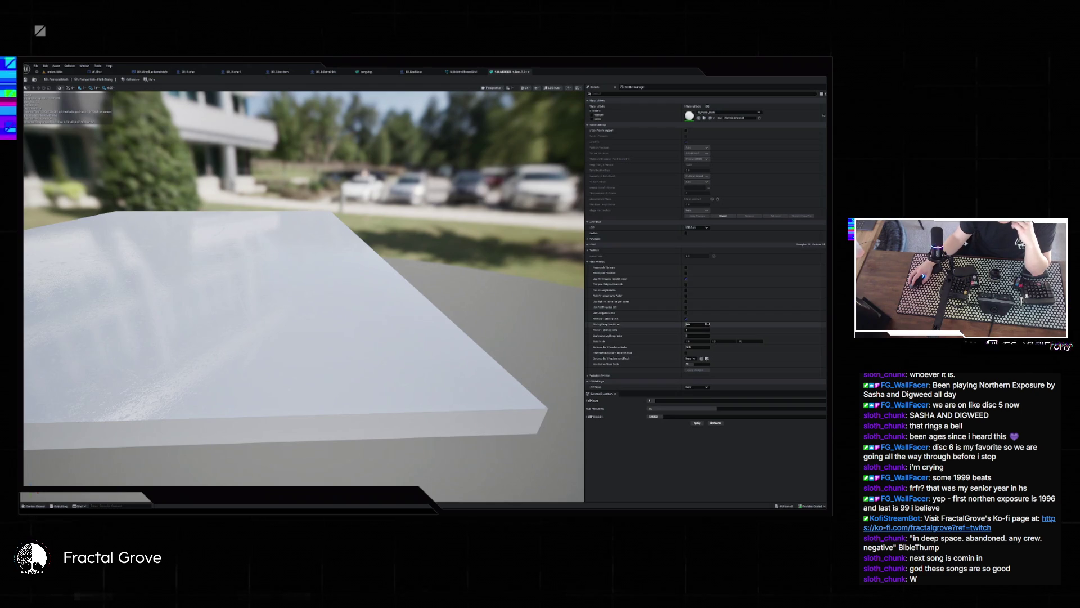
- Filter the mesh details by 'scale' and commit a new Distance Field Resolution Scale value
click(632, 93)
text(scale)
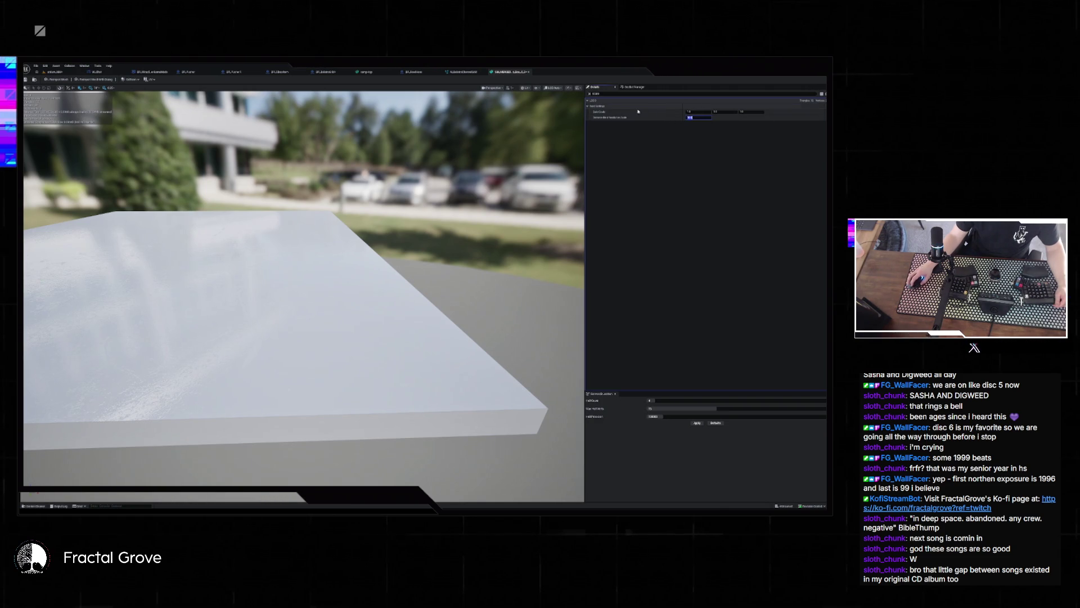
key(Return)
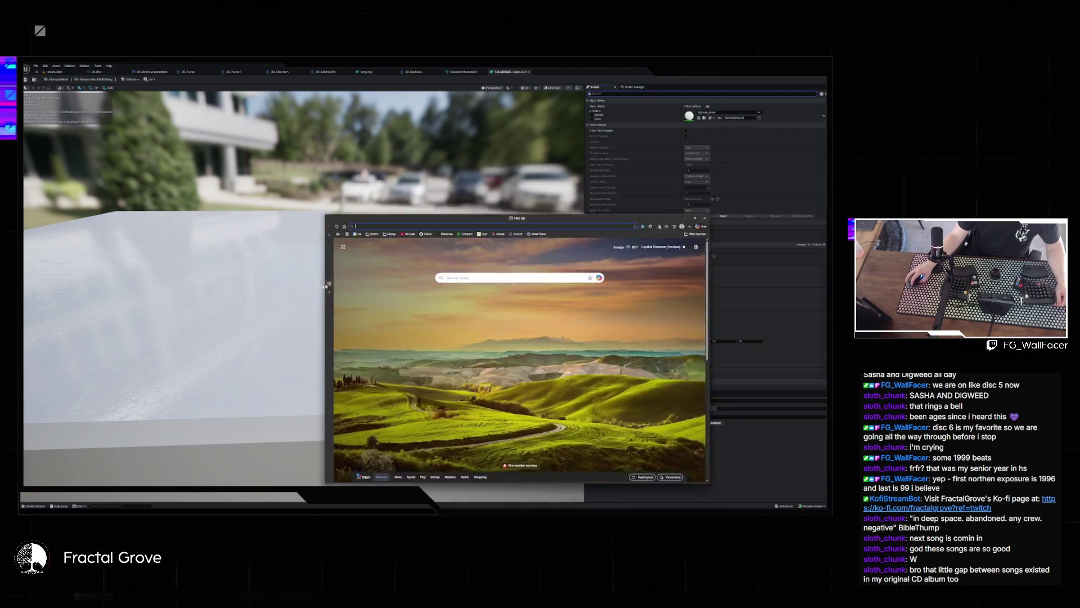
- Search Bing for 'niagara collisions distance unreal' and open the Niagara Collision Distance forum thread
text(niagara collision)
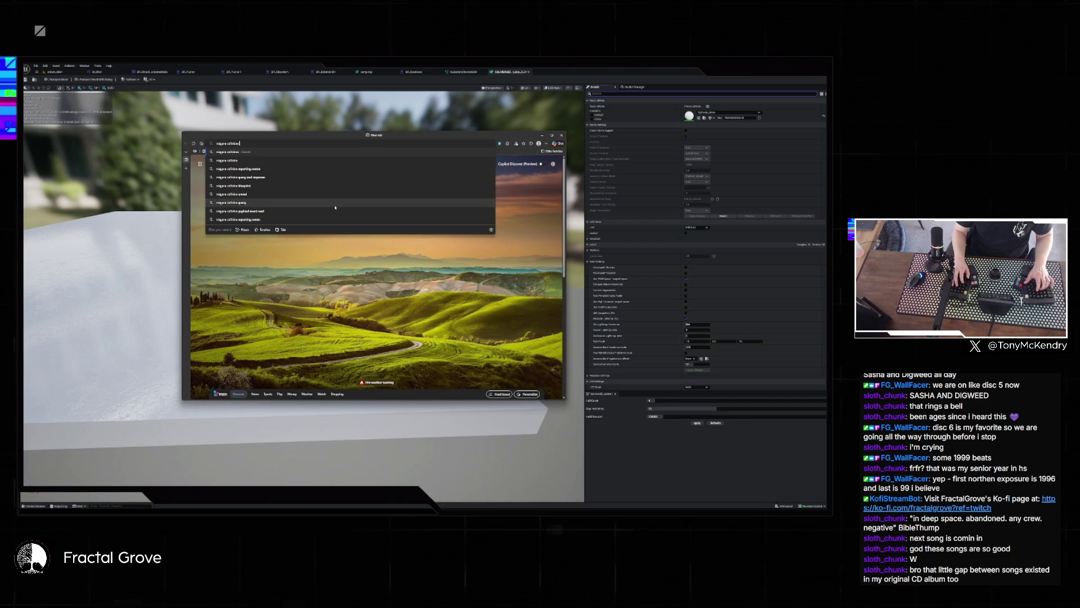
text(s distance)
key(Return)
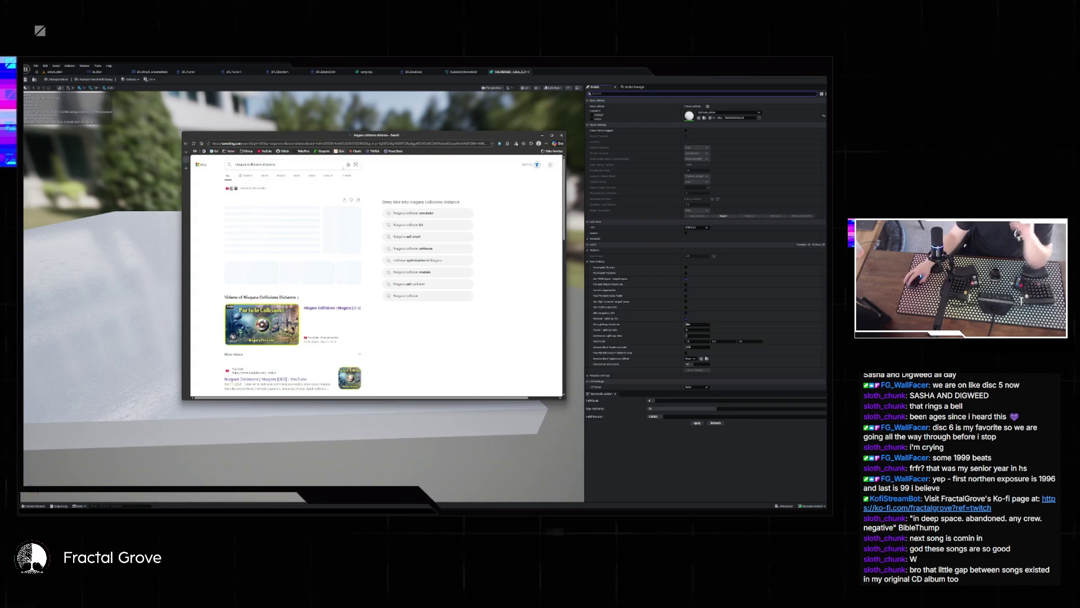
text( unreal)
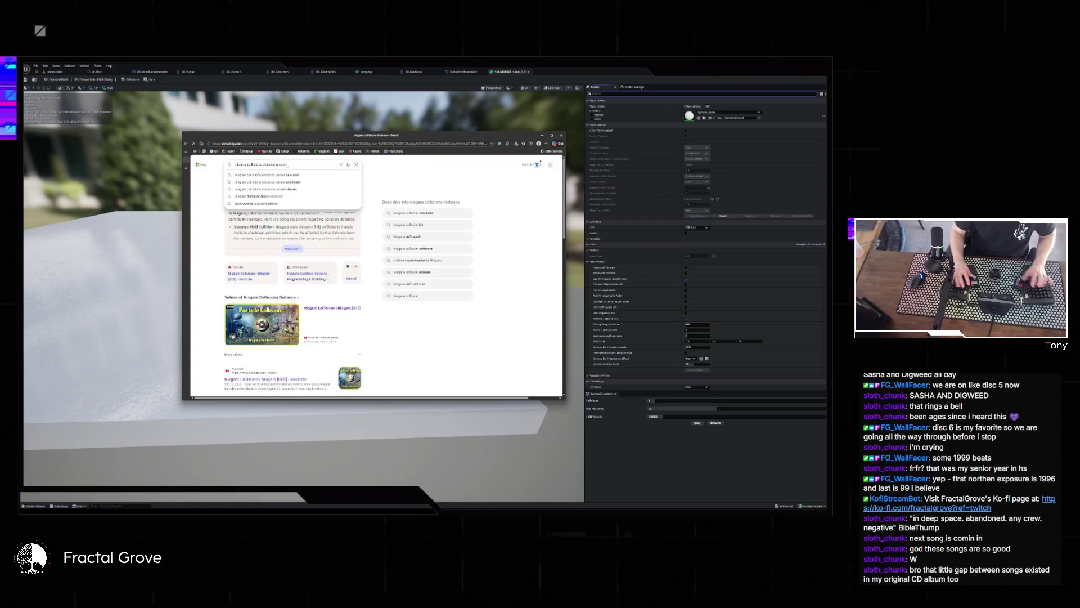
key(Return)
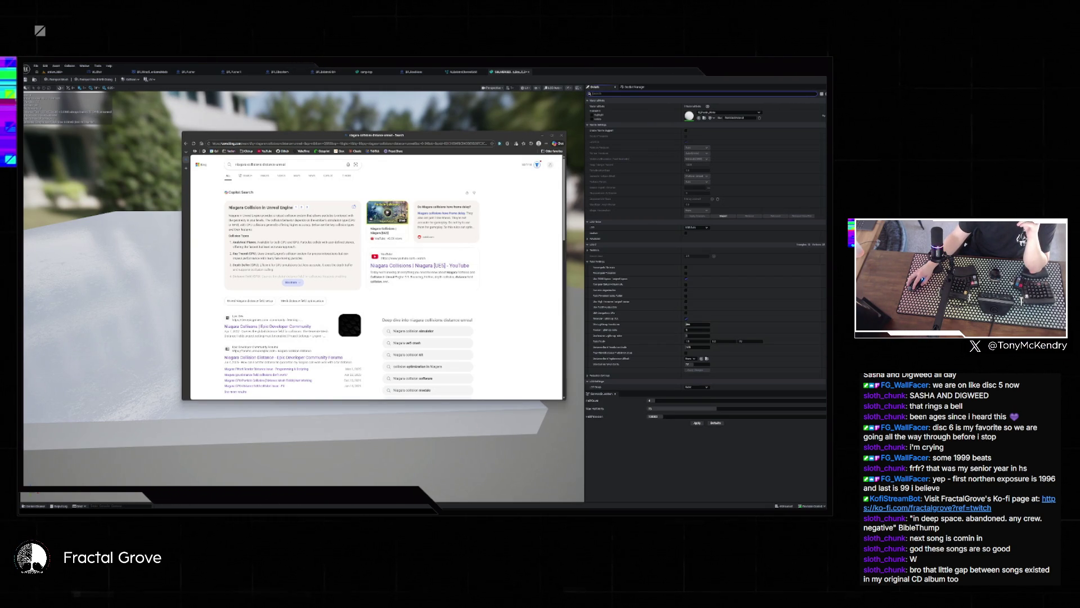
scroll(442, 273, down, 2)
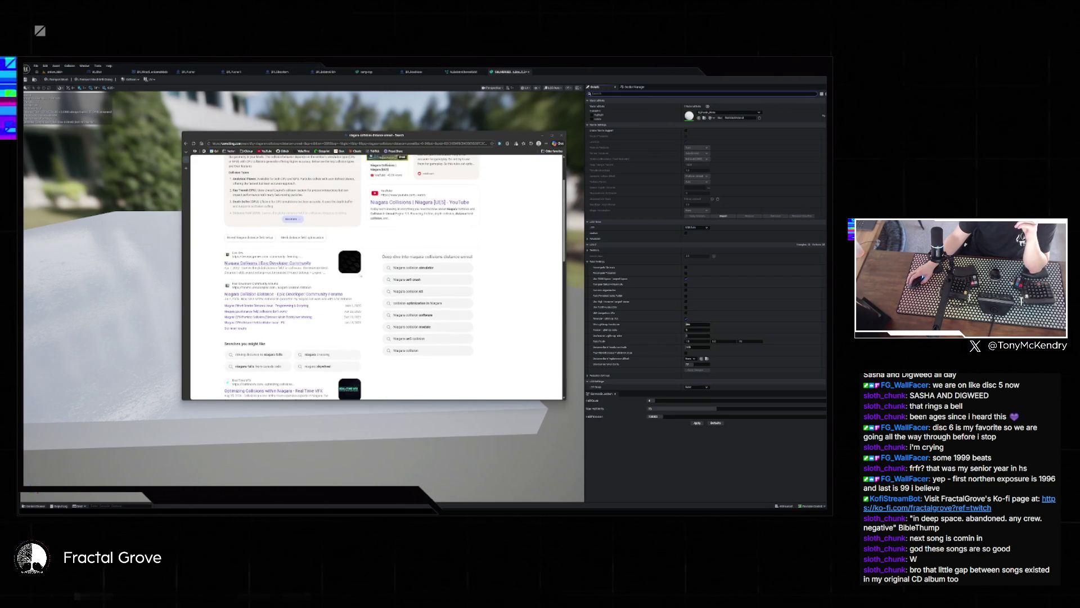
click(442, 272)
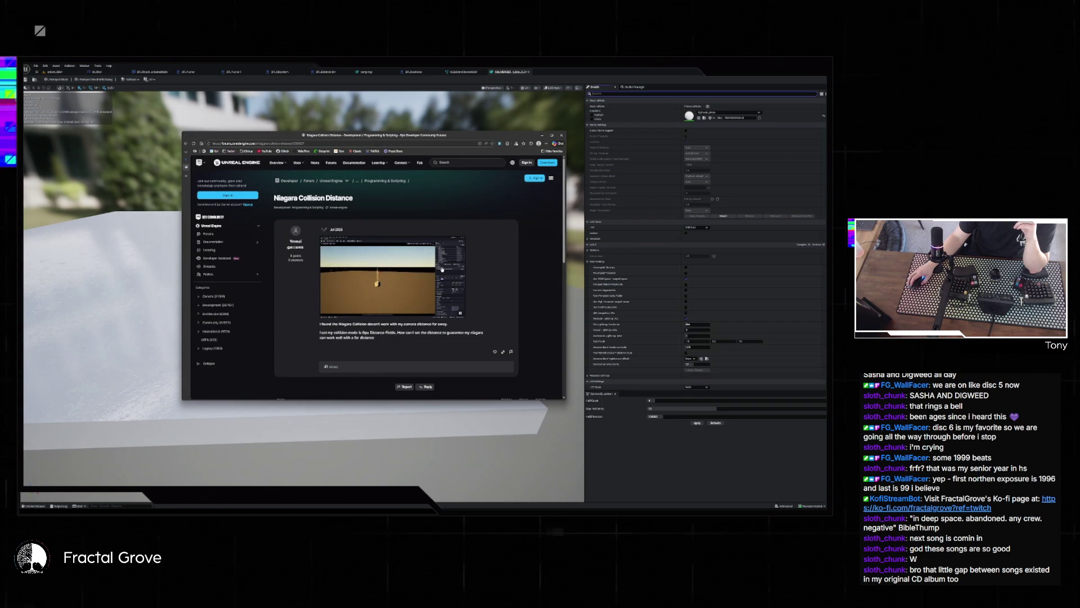
- Return to the search results and open the Real-Time VFX thread on UE5 distance field collision
scroll(429, 277, down, 5)
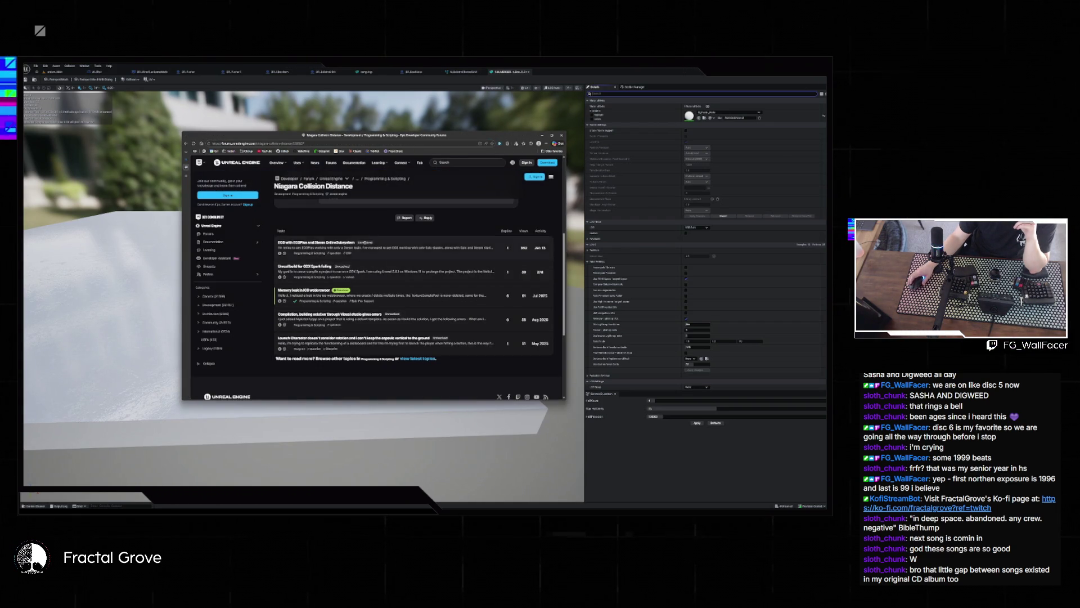
key(alt+Left)
scroll(313, 287, down, 3)
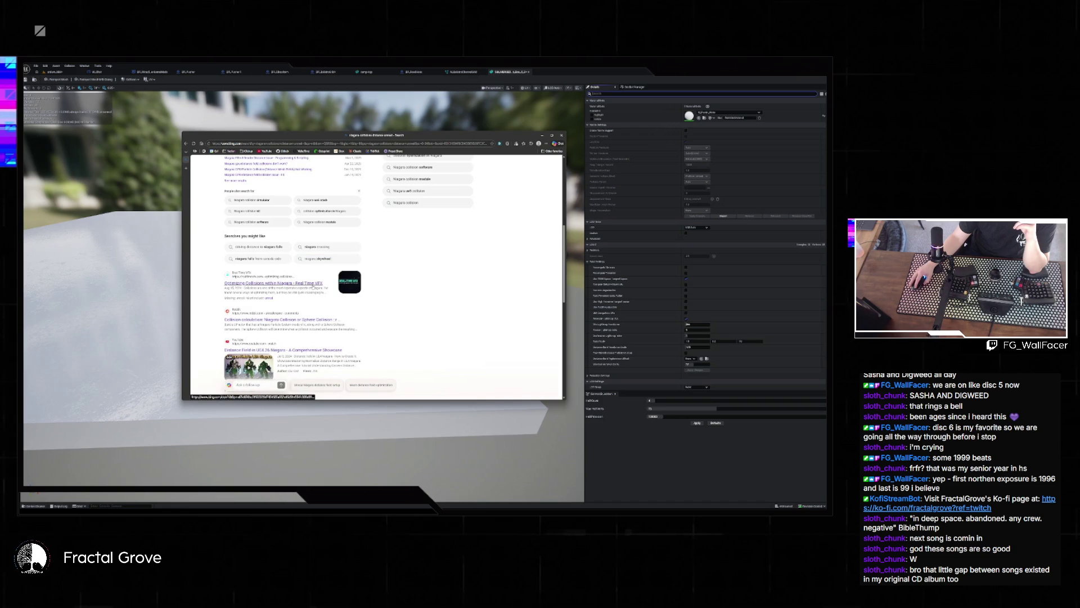
scroll(314, 311, down, 10)
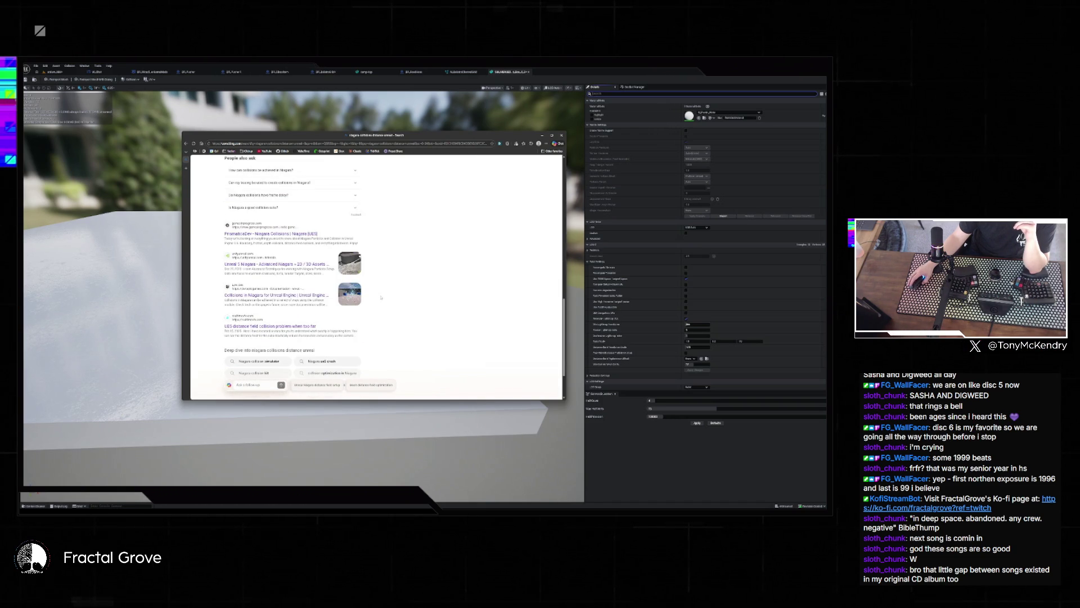
scroll(370, 301, down, 1)
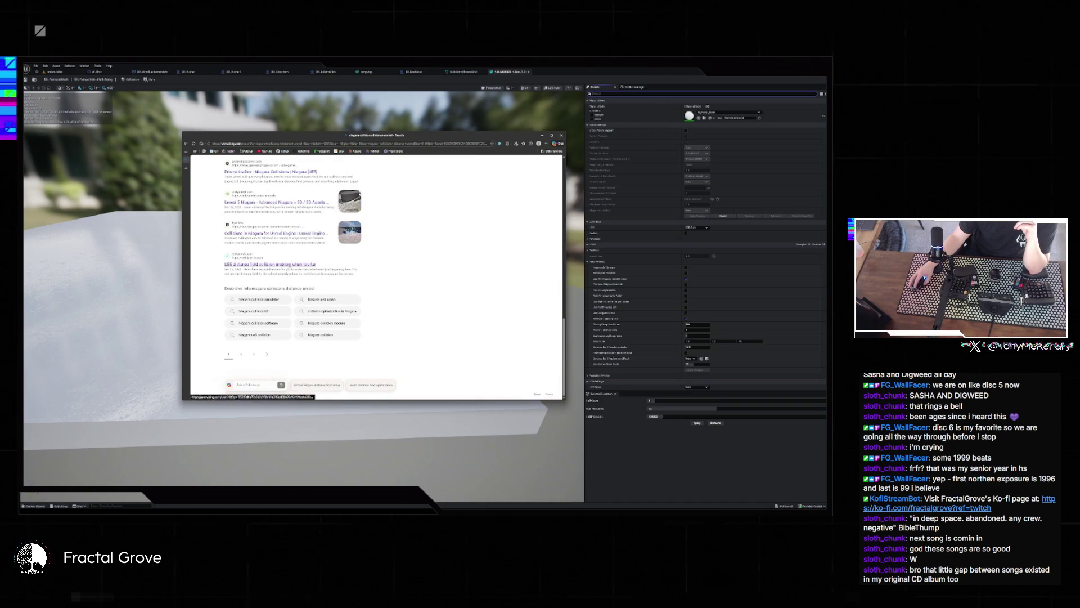
click(271, 263)
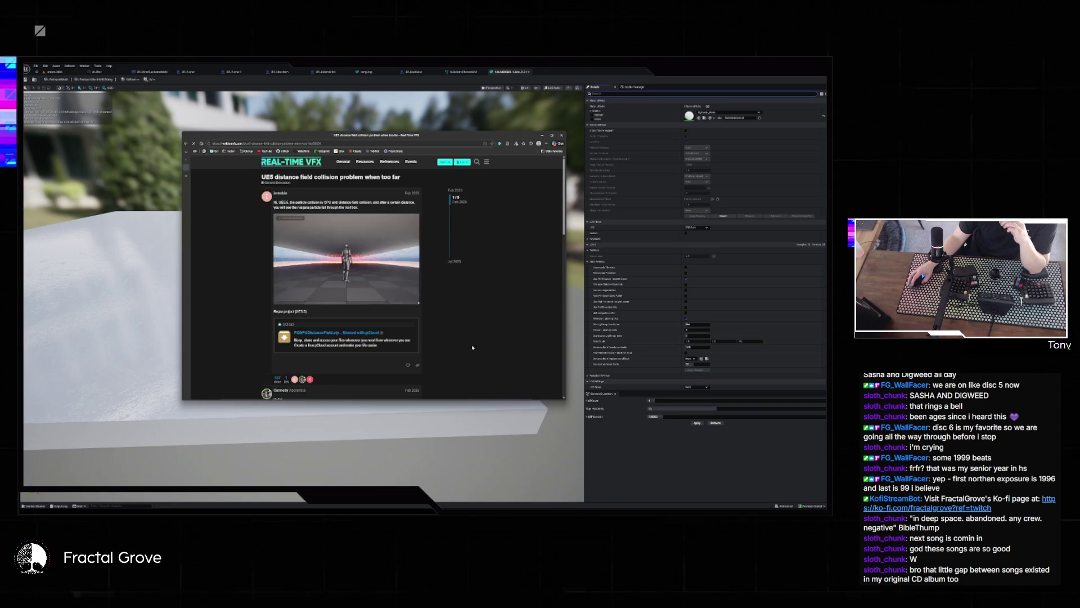
- Read through the thread's replies, then close the browser to return to Unreal
scroll(393, 293, down, 3)
scroll(415, 309, down, 1)
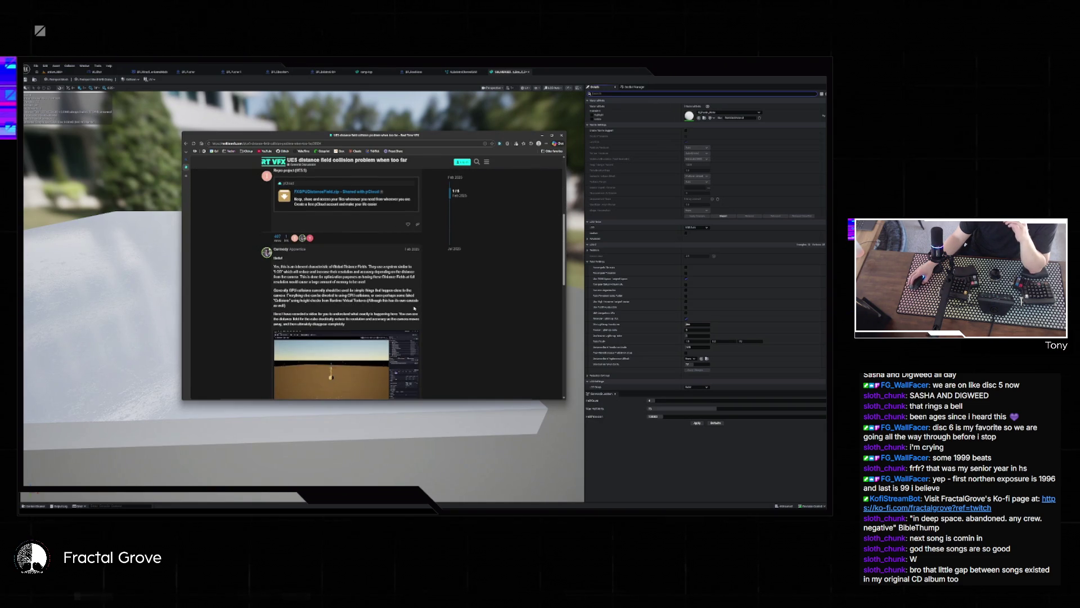
scroll(415, 309, down, 1)
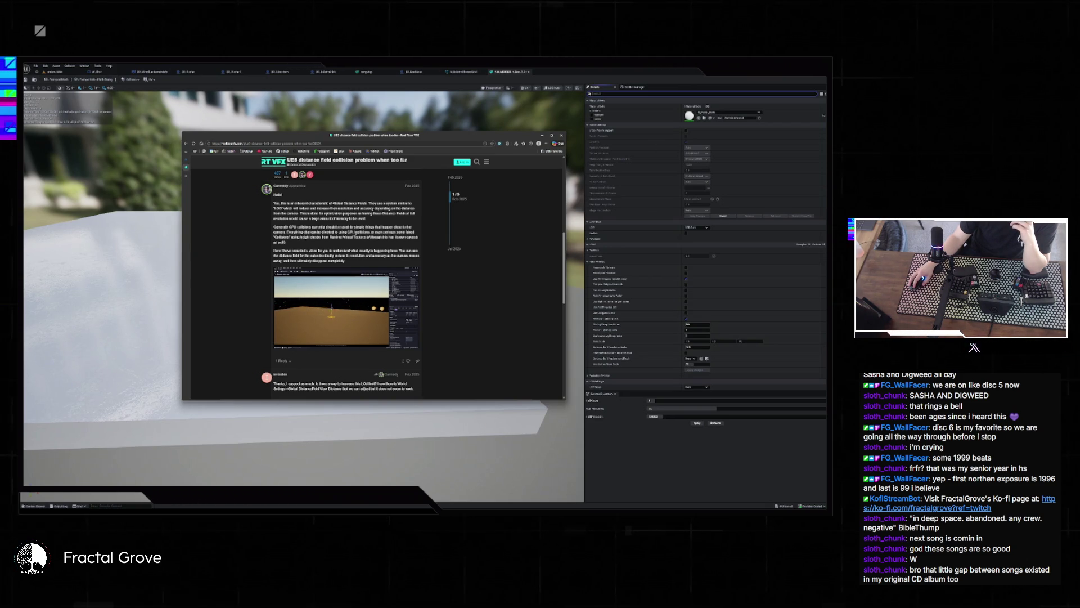
scroll(355, 313, down, 1)
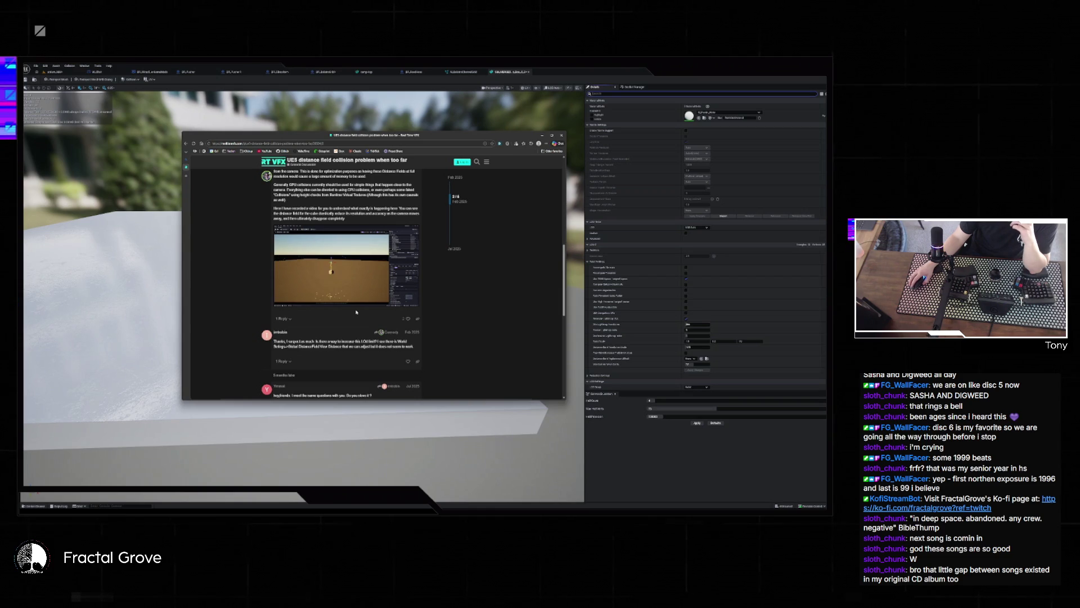
scroll(356, 312, down, 2)
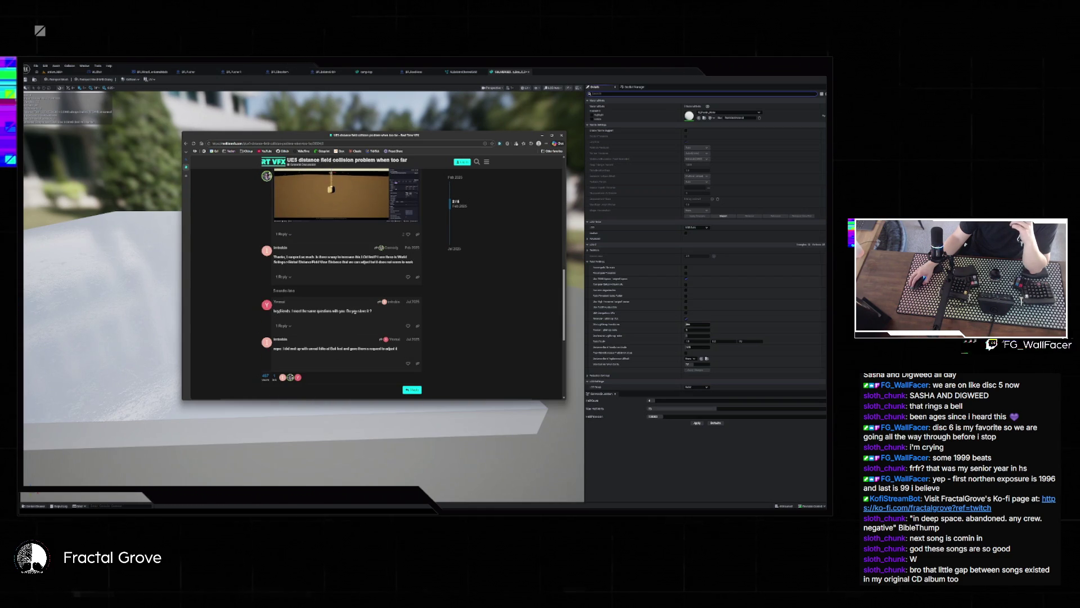
scroll(354, 311, down, 2)
scroll(353, 313, up, 5)
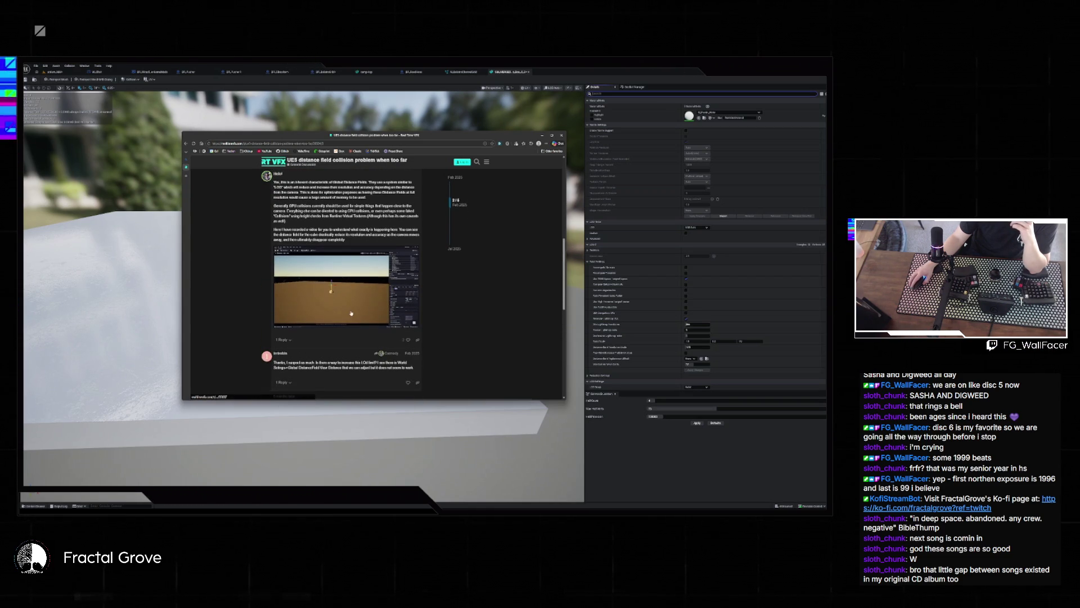
scroll(350, 313, down, 2)
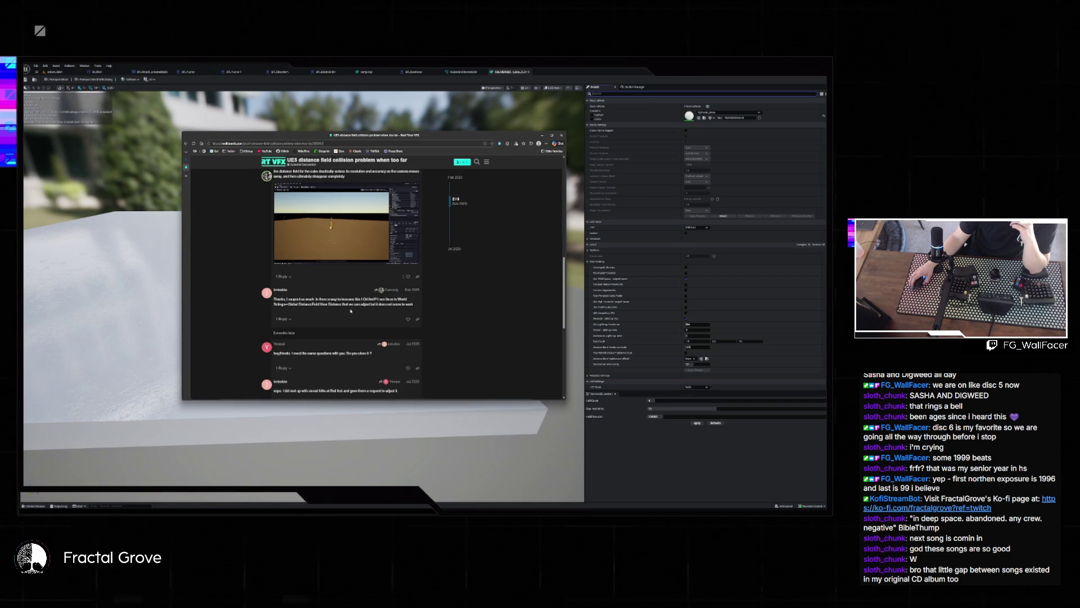
click(561, 135)
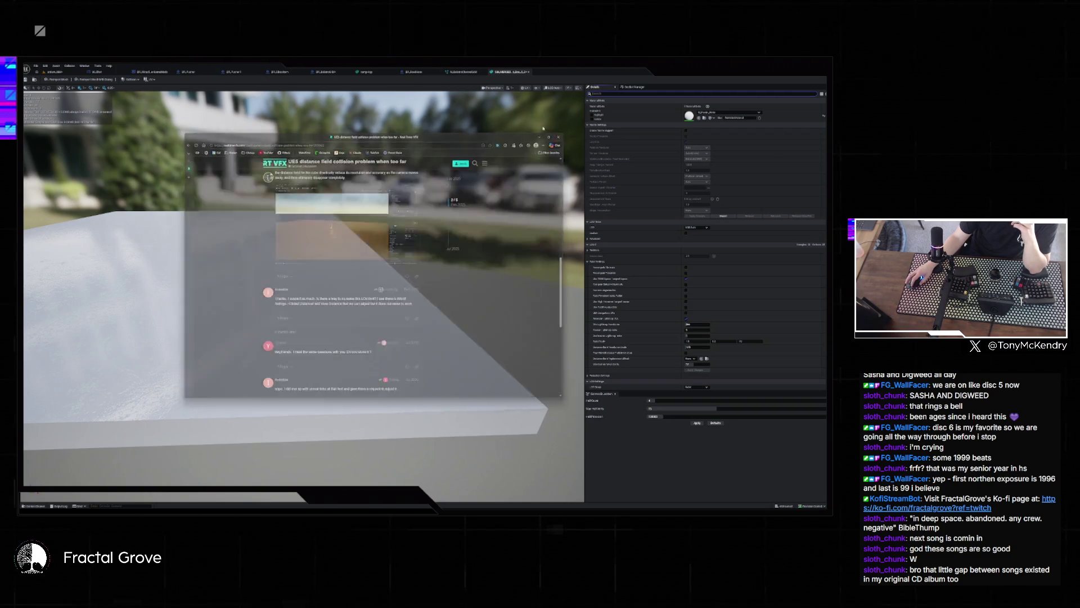
- Open the first project's Project Settings and filter them with 'ed' to inspect the matching entries
click(45, 66)
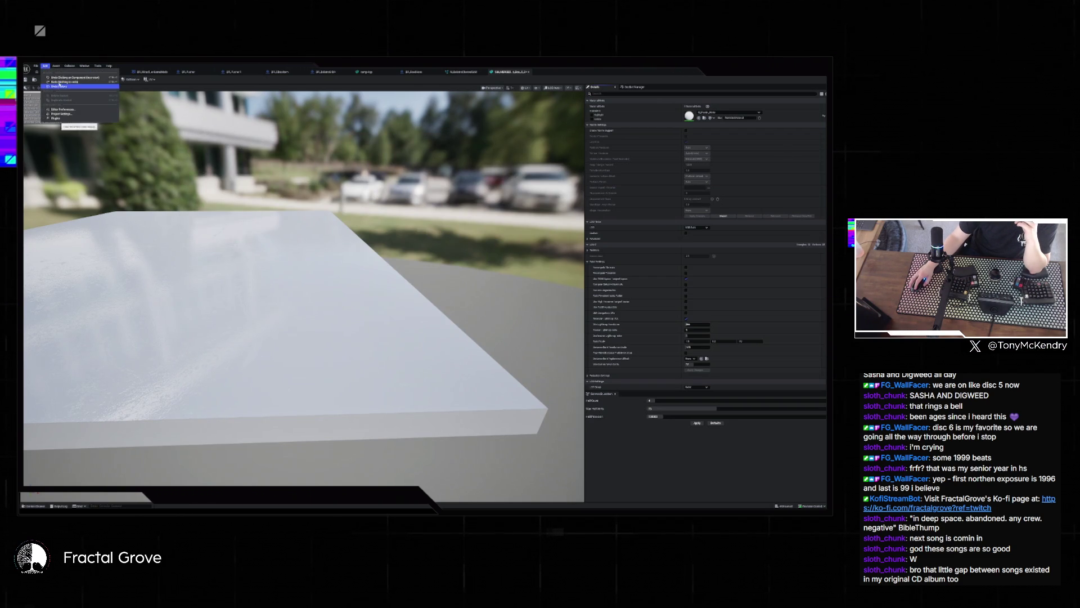
click(58, 114)
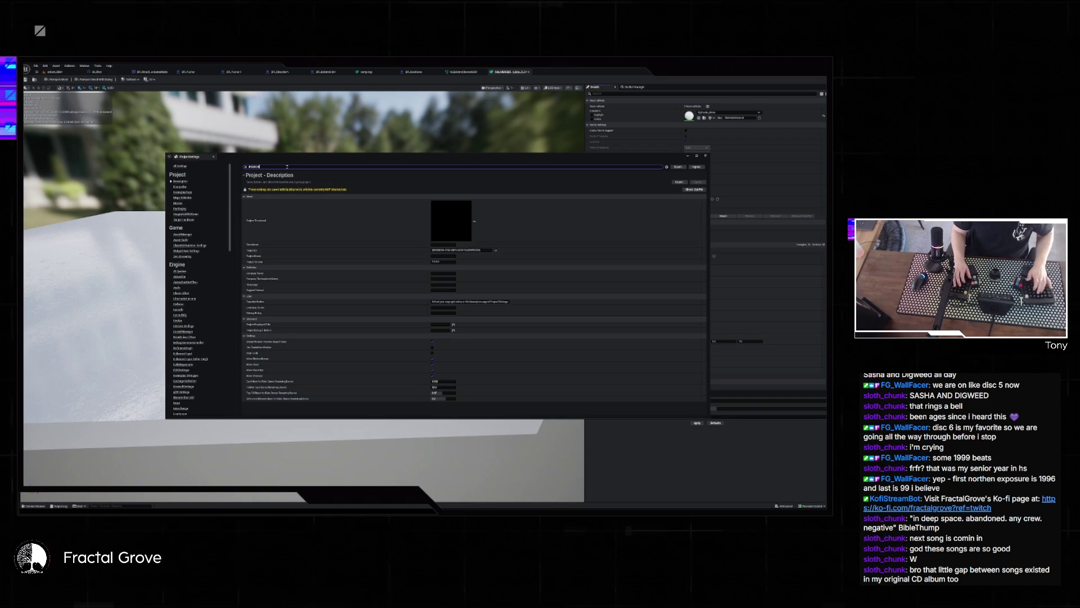
text(ed)
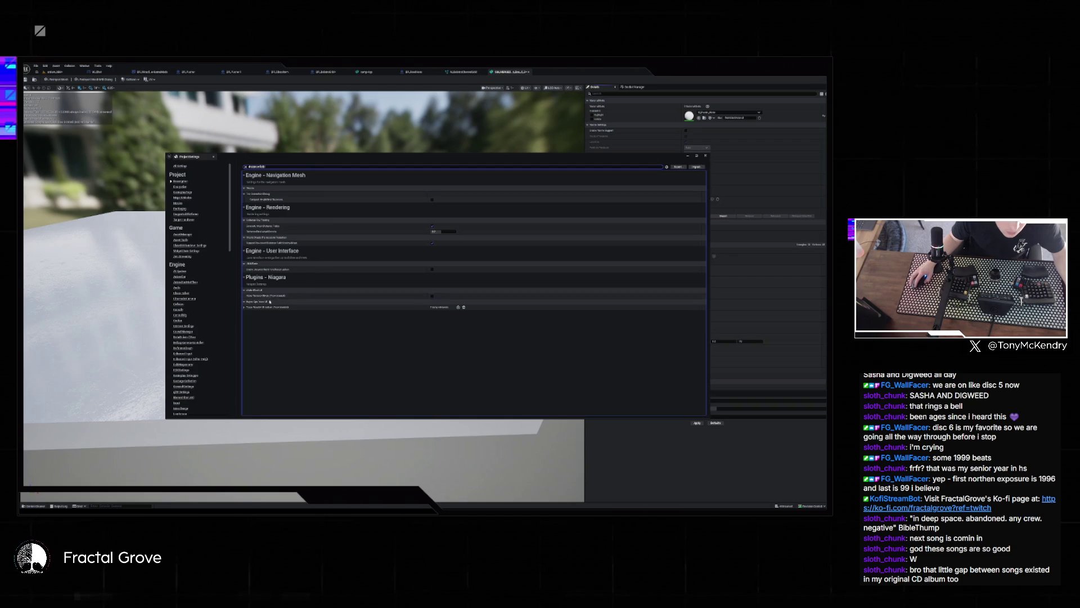
mouse_move(261, 297)
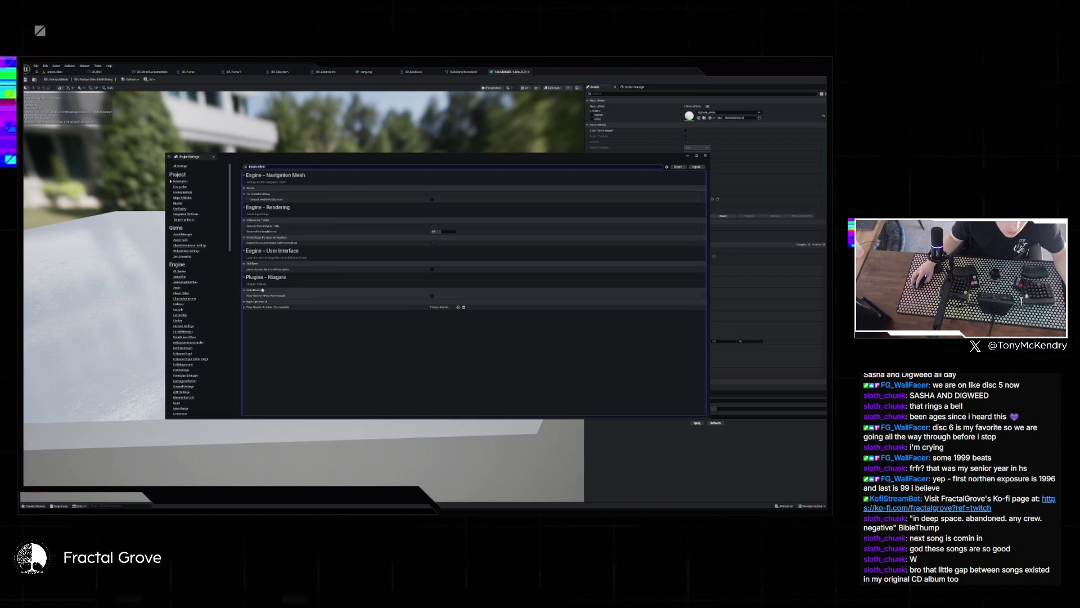
mouse_move(276, 245)
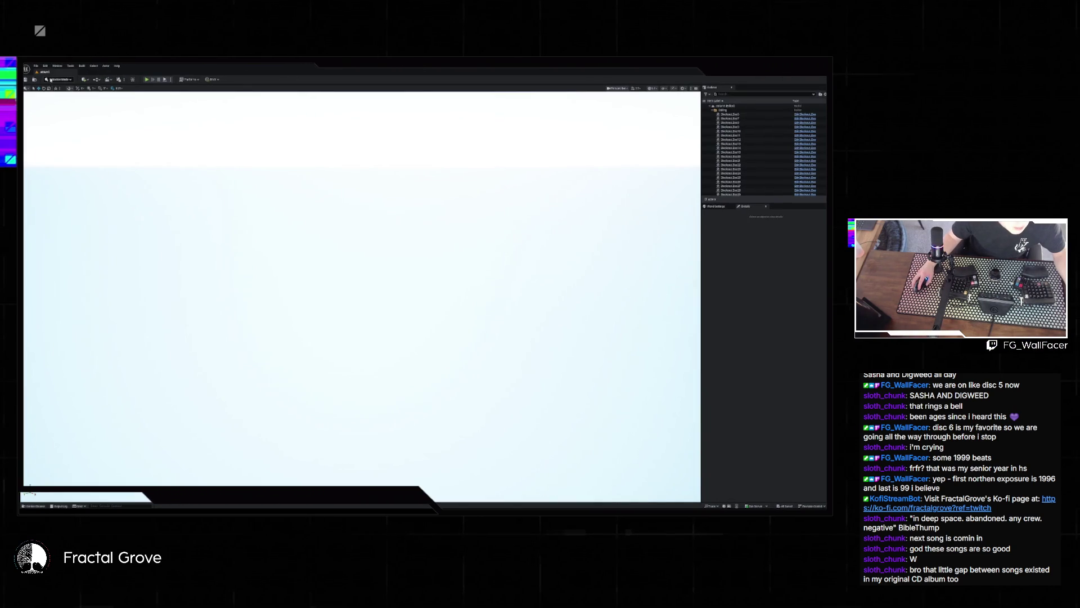
- Open the second project's Project Settings, search for 'wid', then clear the filter
click(45, 66)
key(Escape)
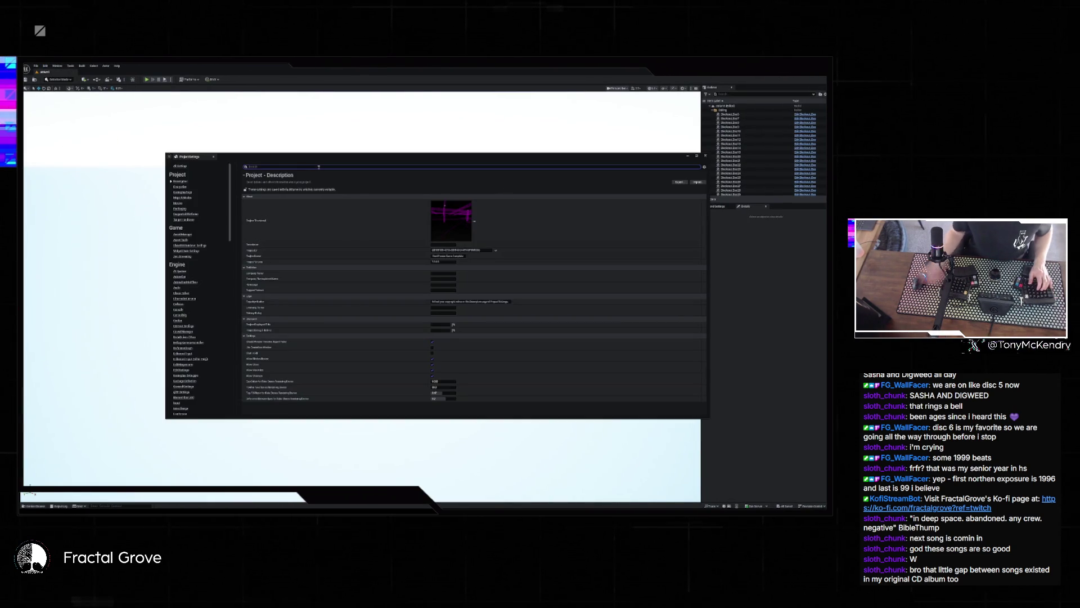
text(wid)
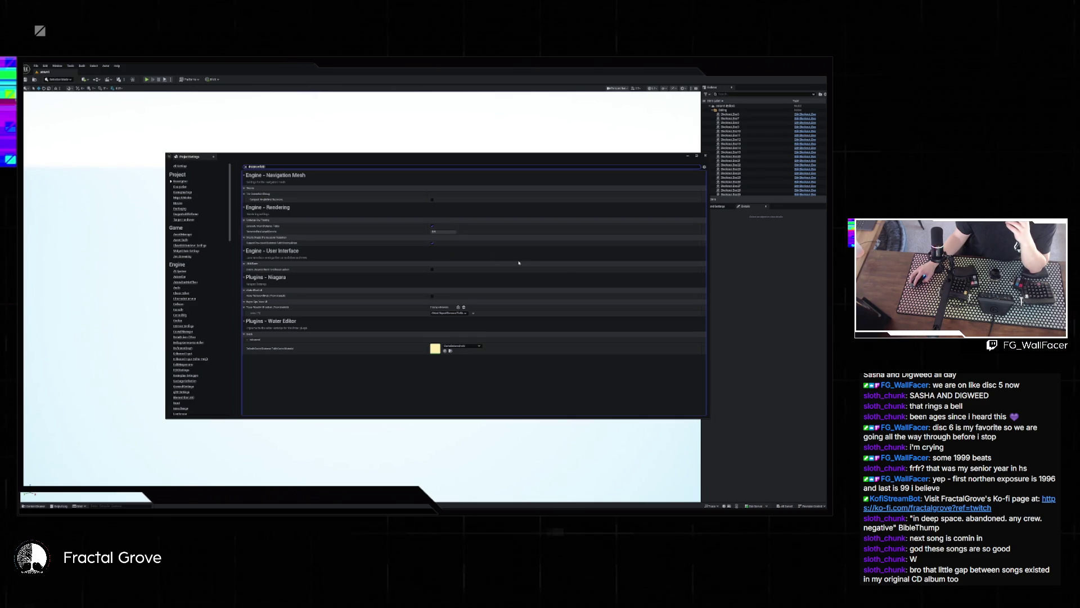
click(245, 167)
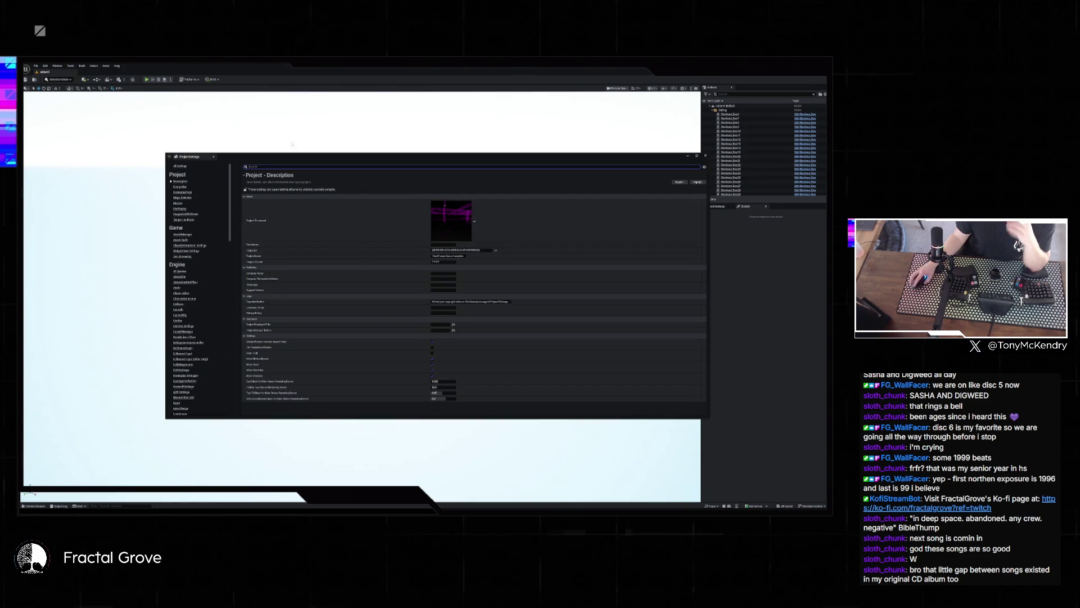
- Search the settings for 'ray', review the Physics and Rendering matches, and close the window
text(ray)
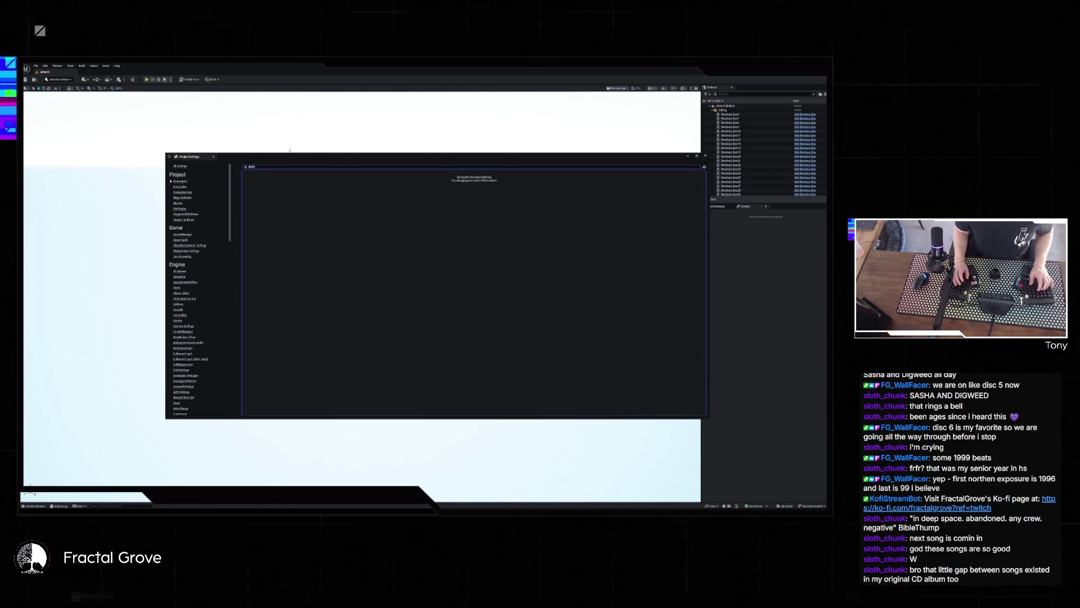
key(BackSpace)
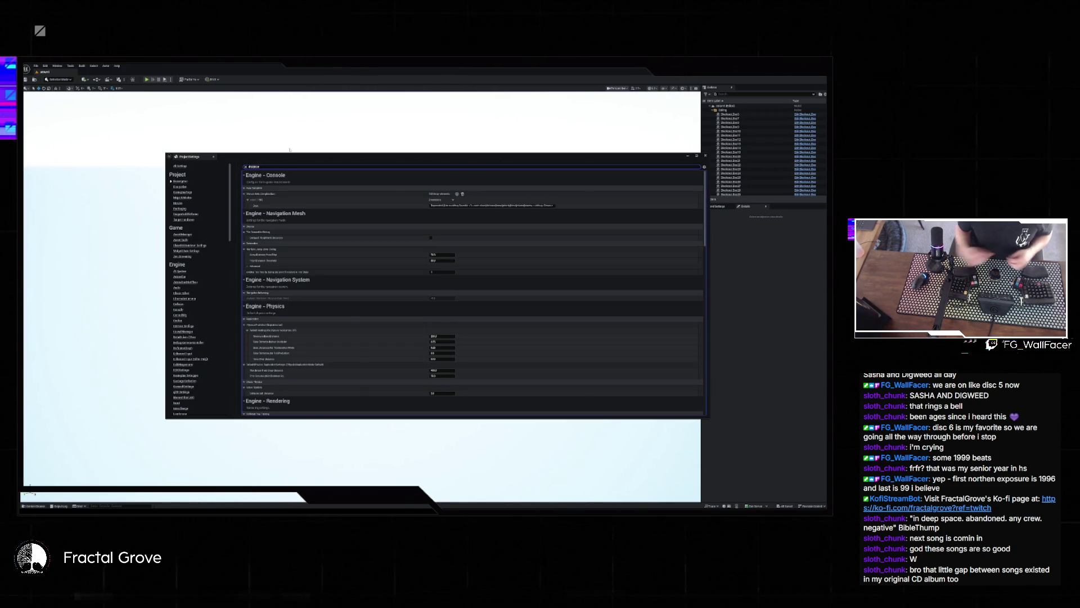
scroll(533, 375, down, 2)
scroll(533, 376, down, 5)
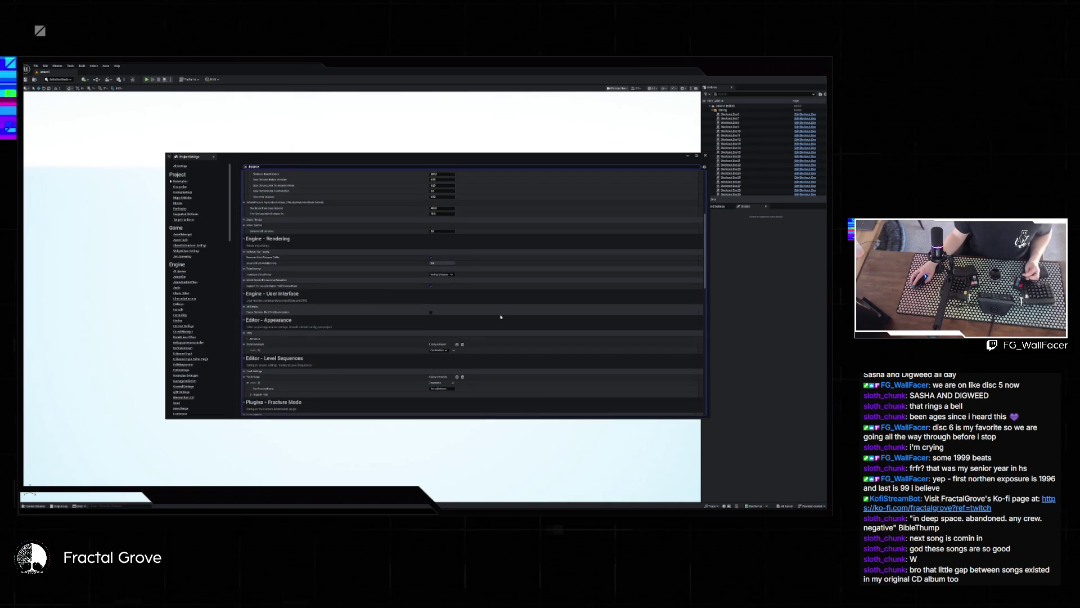
scroll(501, 317, down, 2)
scroll(505, 318, down, 2)
scroll(505, 317, down, 10)
scroll(502, 314, down, 1)
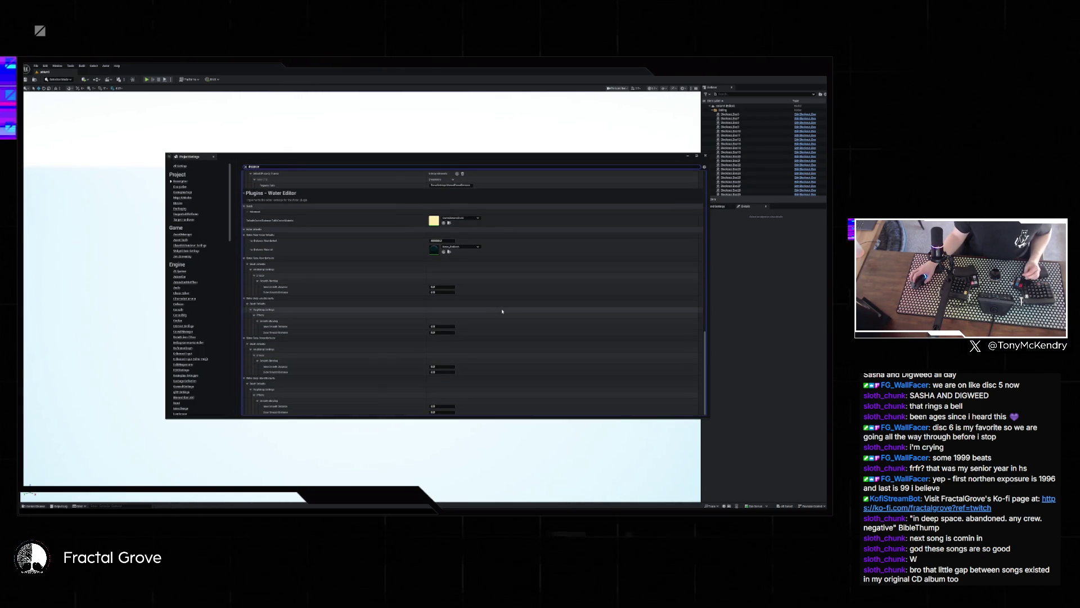
scroll(506, 304, up, 10)
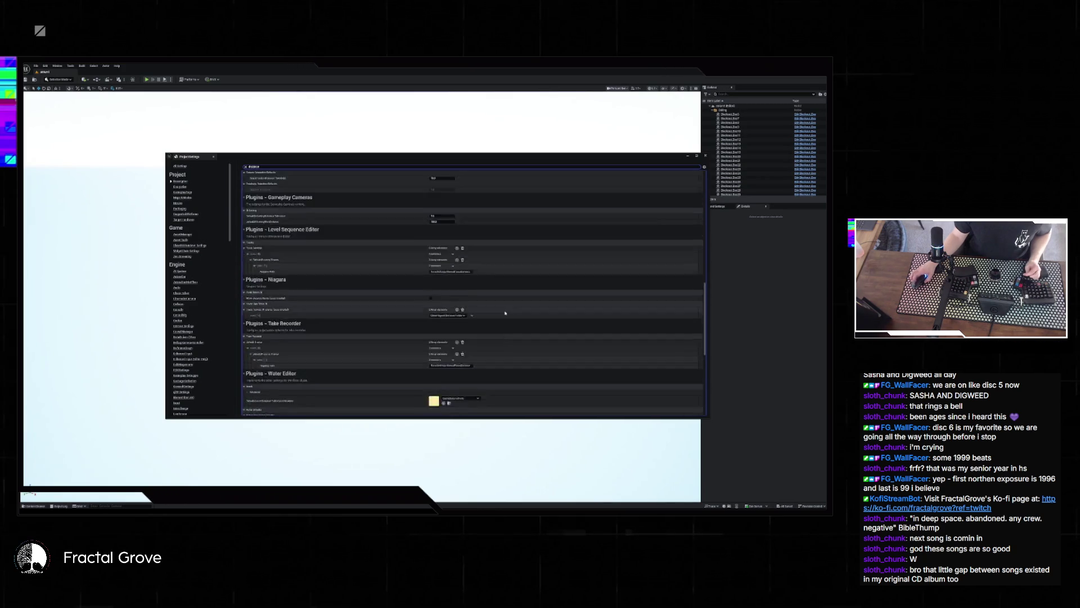
scroll(541, 253, up, 4)
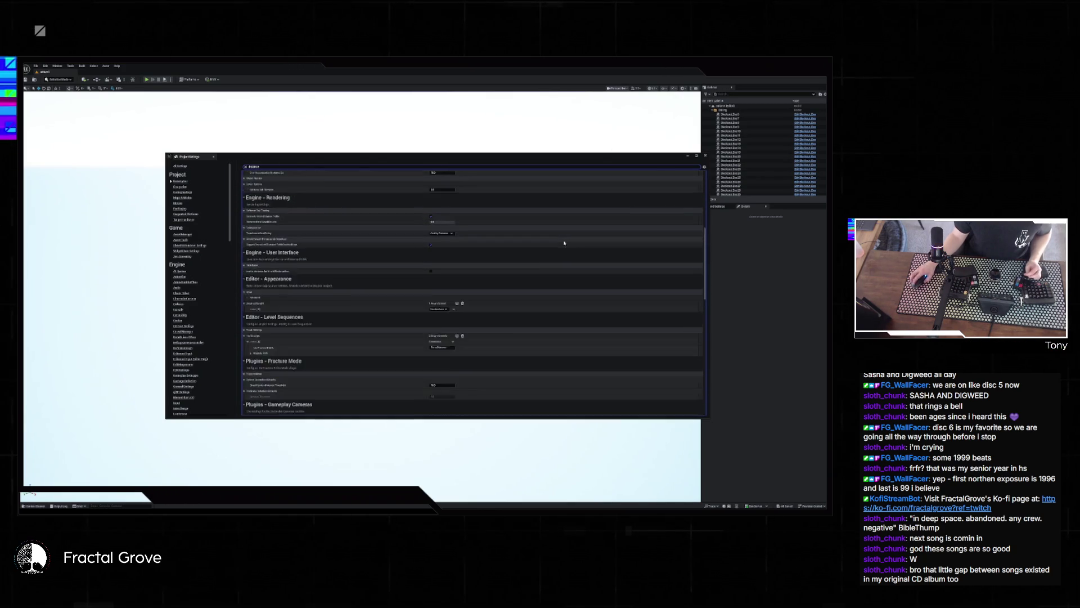
scroll(549, 247, up, 1)
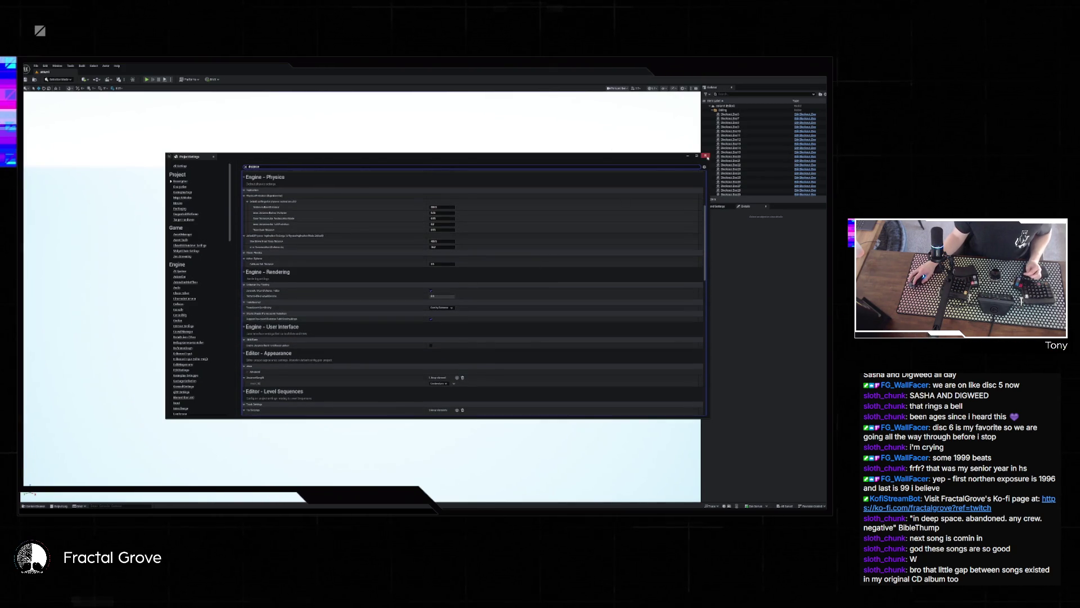
click(705, 156)
click(35, 66)
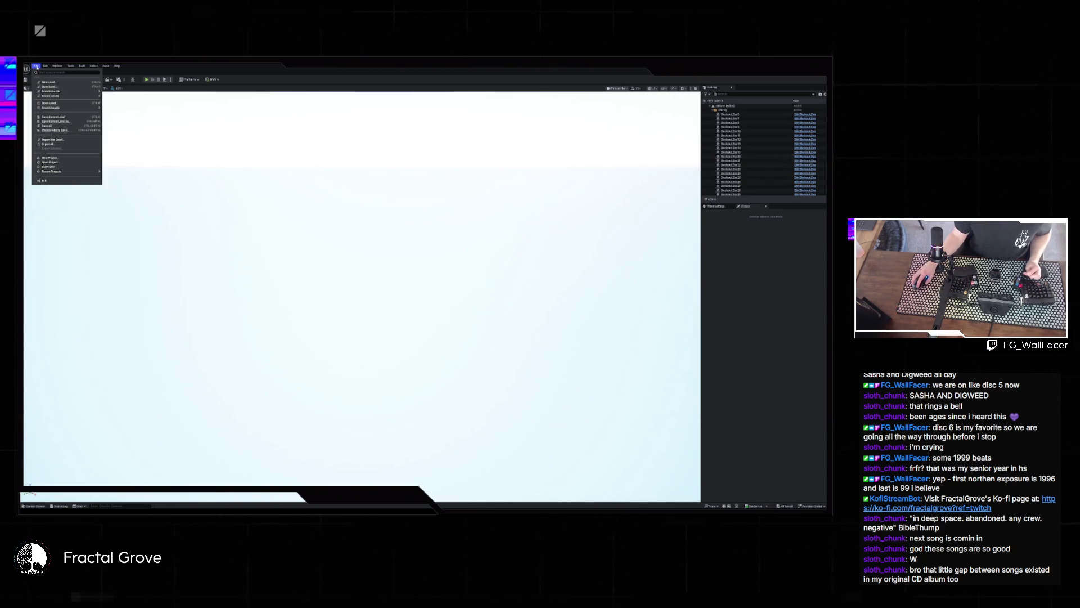
- Commit the edited setting, close Project Settings, and restart the editor so it takes effect
mouse_move(57, 96)
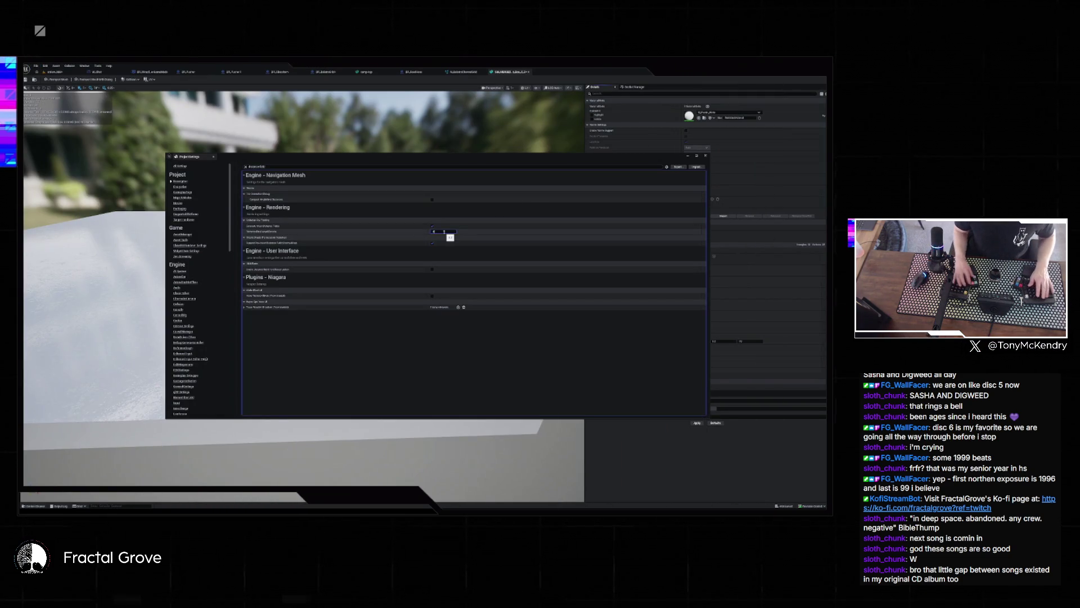
key(Return)
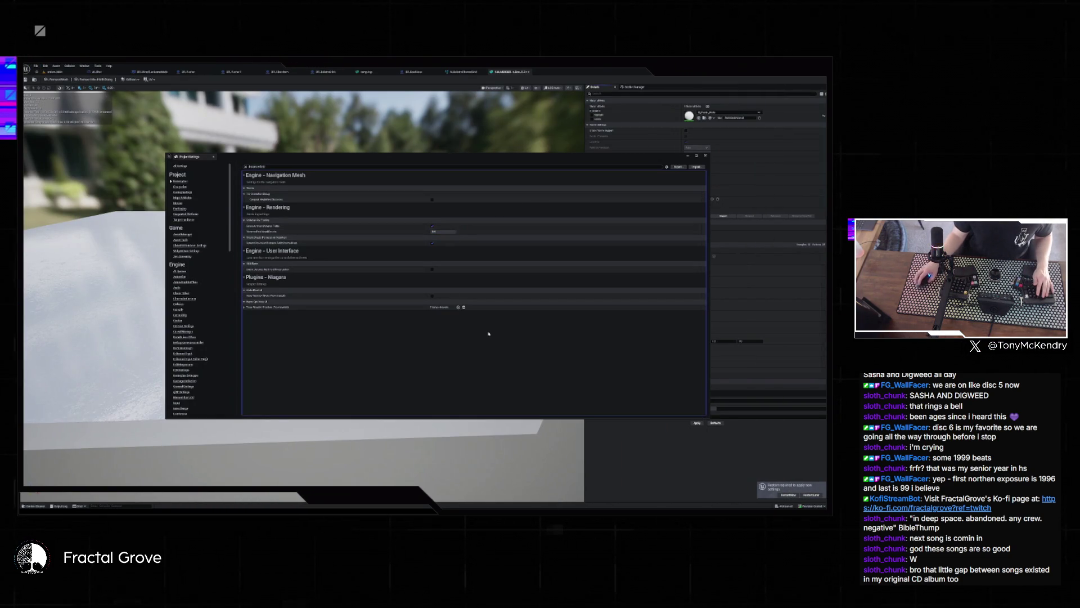
click(213, 158)
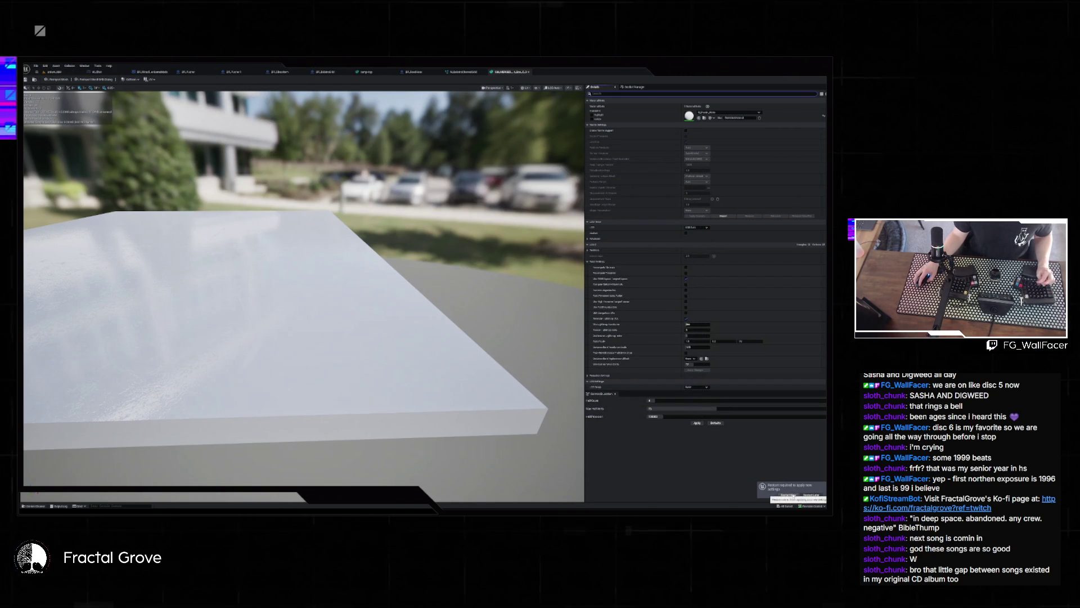
click(789, 495)
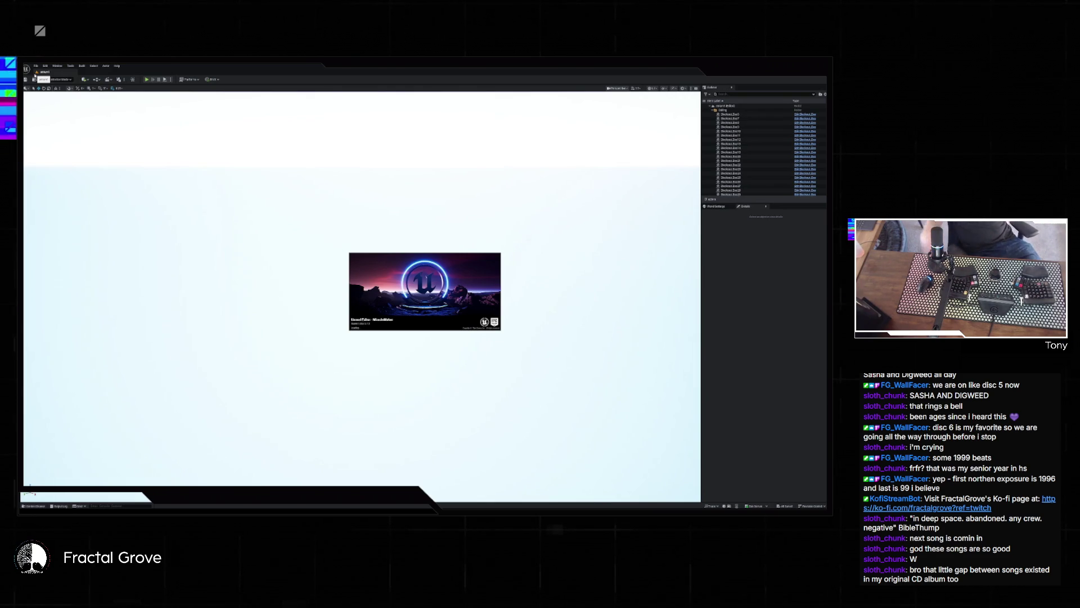
click(35, 66)
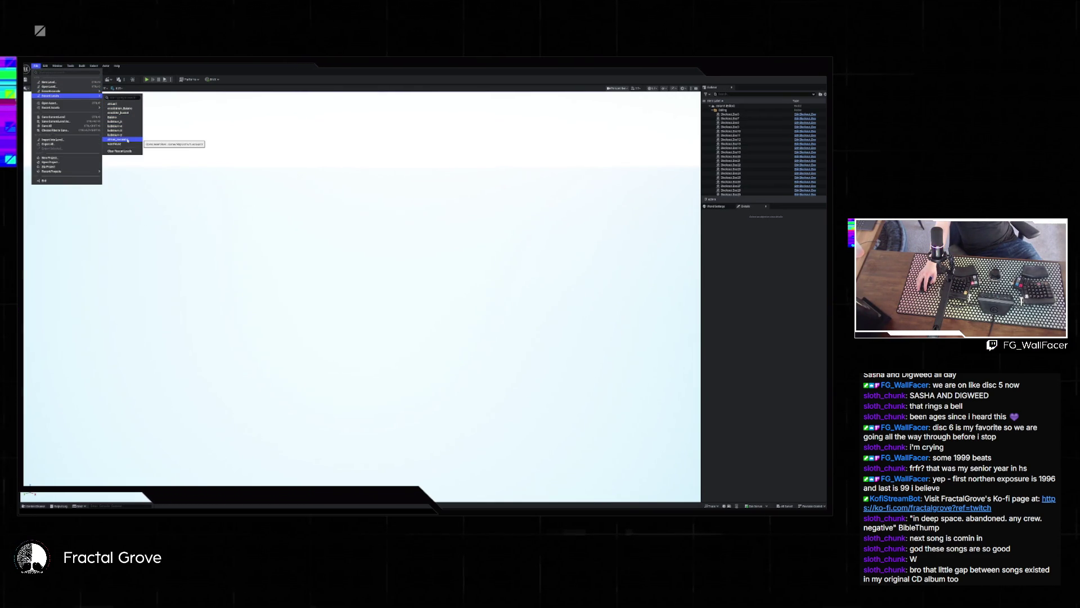
- Load a recent white-room level, then switch to the pegboard-and-glass-sphere level and play it
click(128, 139)
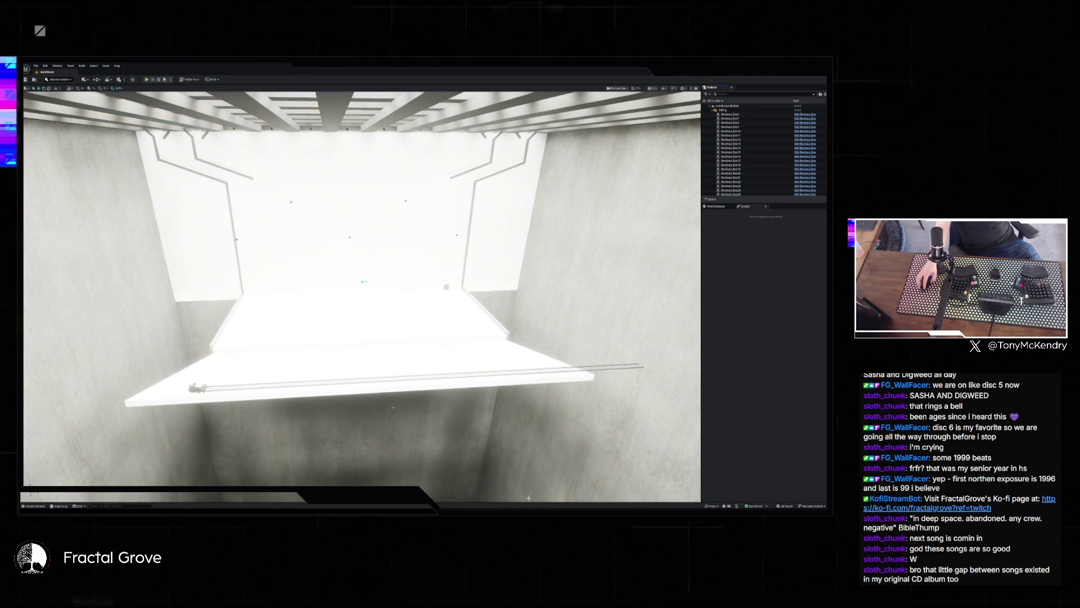
mouse_move(517, 498)
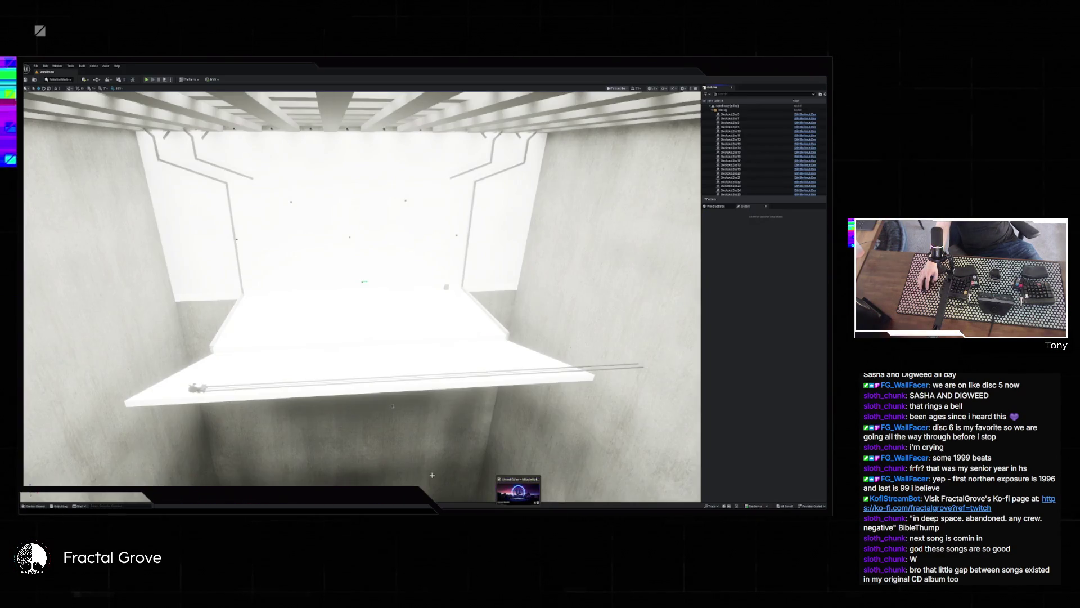
click(36, 67)
mouse_move(56, 97)
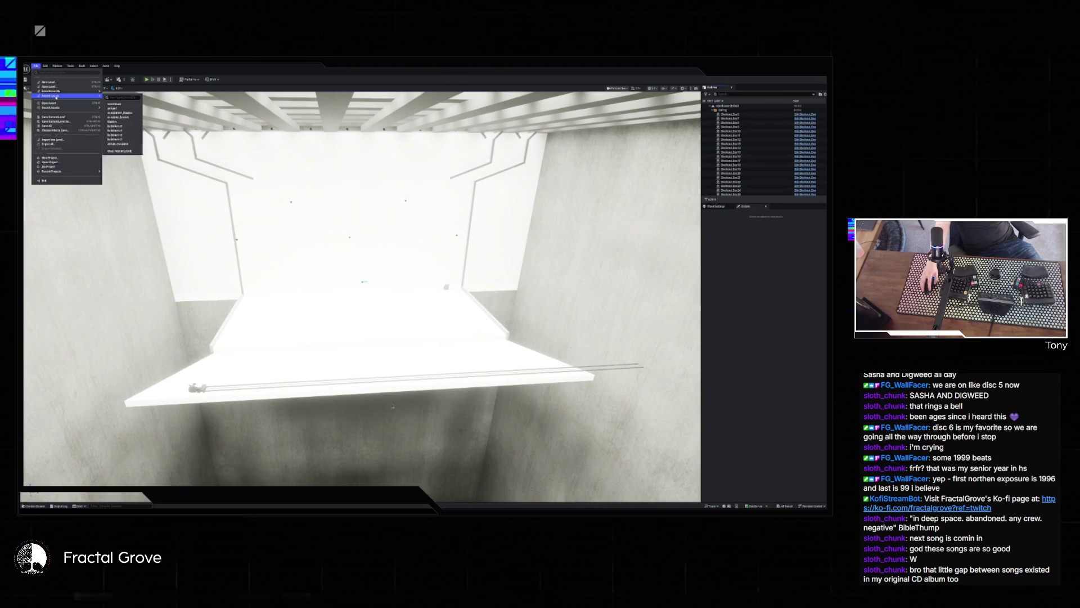
click(121, 126)
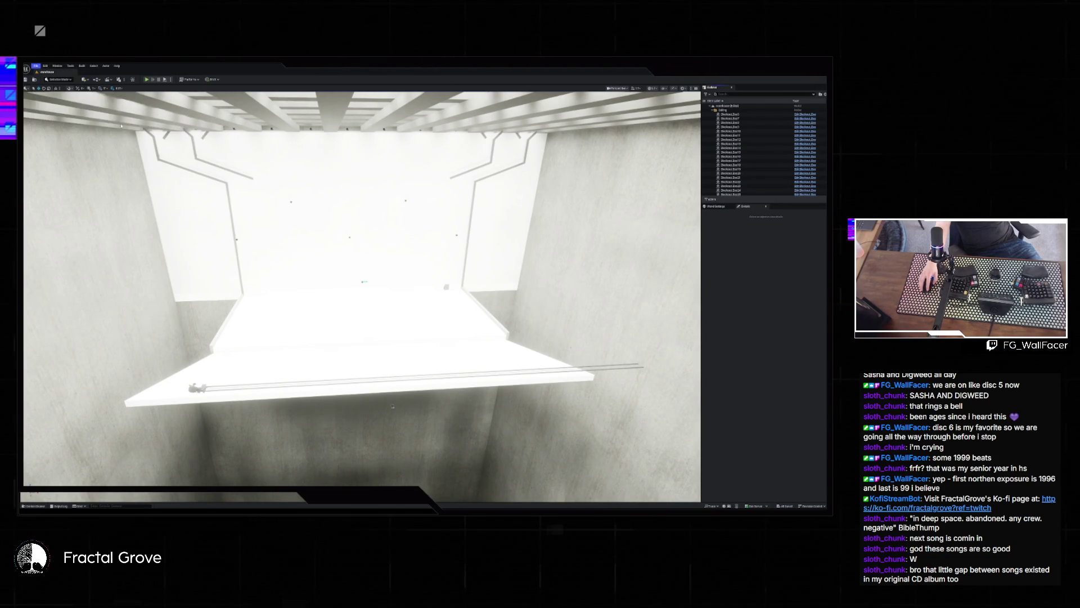
click(164, 81)
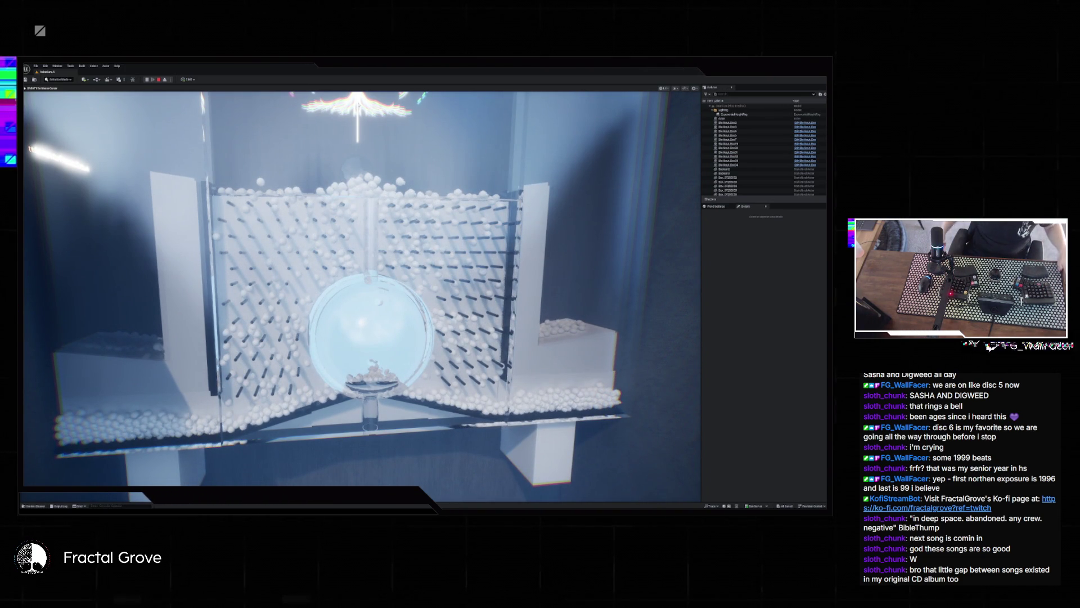
- Play the level fullscreen, watch the particle balls pile against pegs and floors, then stop
key(F11)
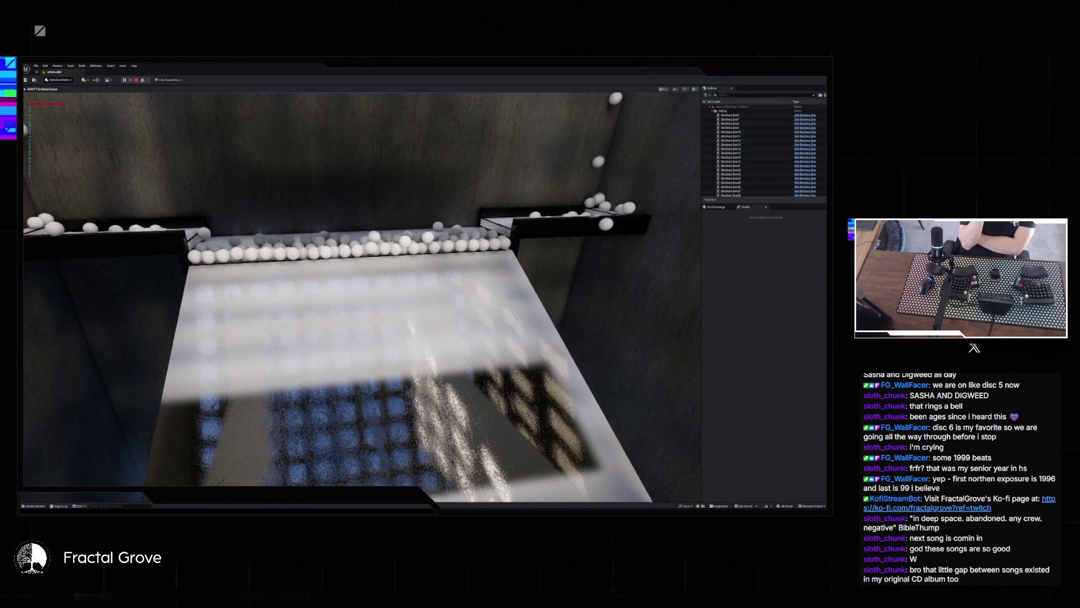
key(Escape)
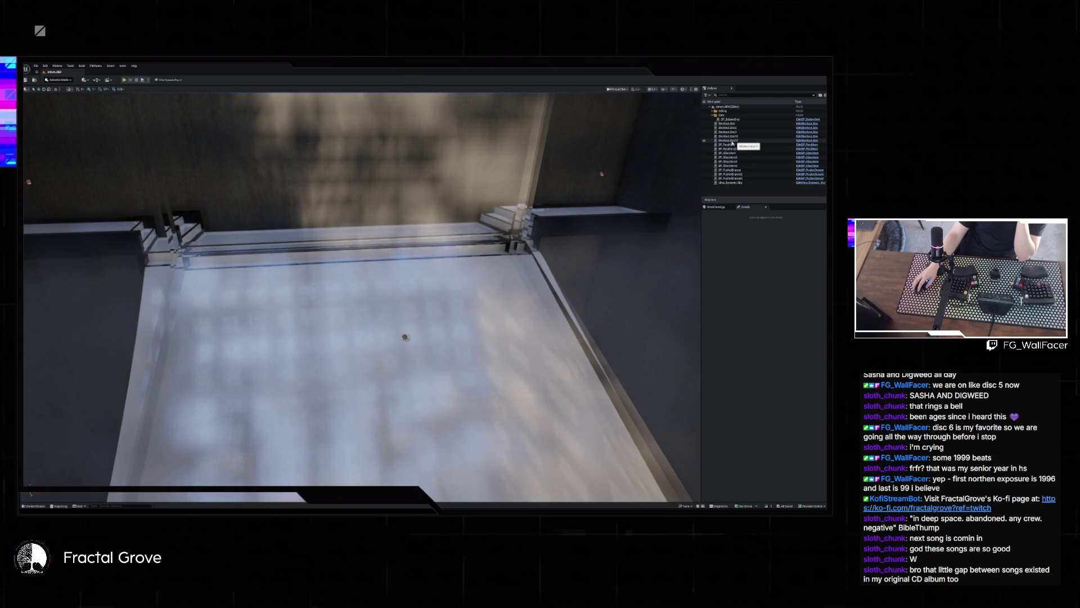
- Select the glass floor actor and locate its static mesh among the project assets
click(406, 283)
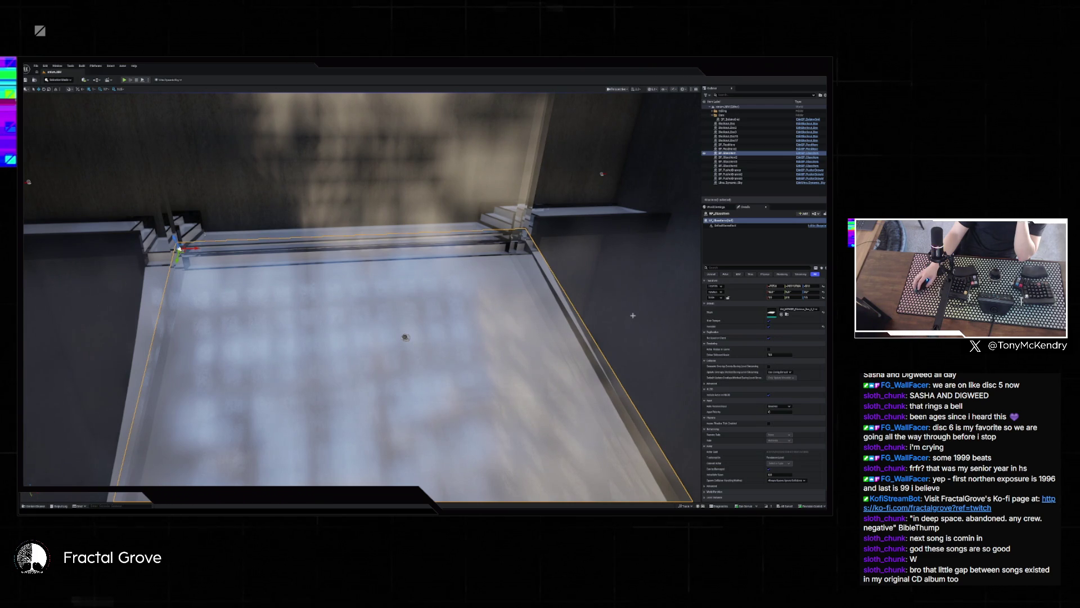
key(ctrl+space)
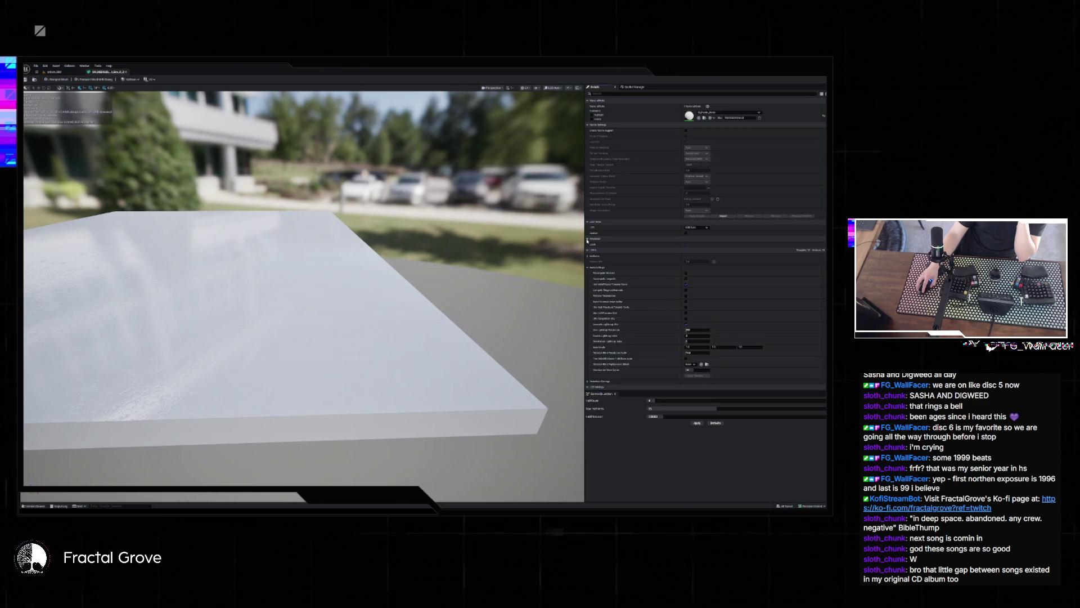
- Filter the box mesh's Details for 'distance', edit Distance Field Resolution Scale, and close the editor
scroll(624, 343, down, 15)
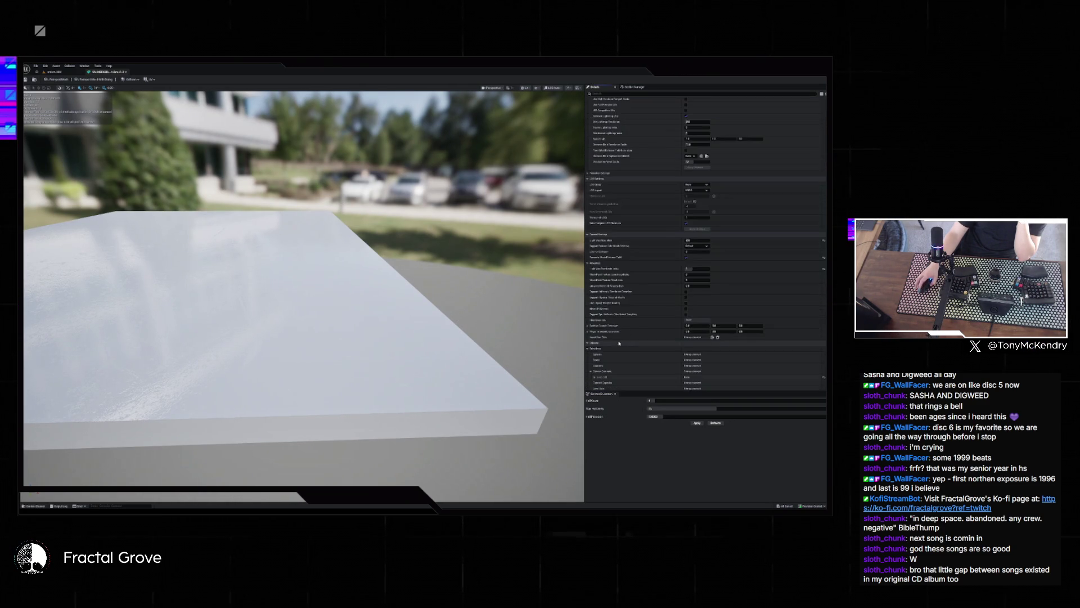
scroll(624, 343, down, 10)
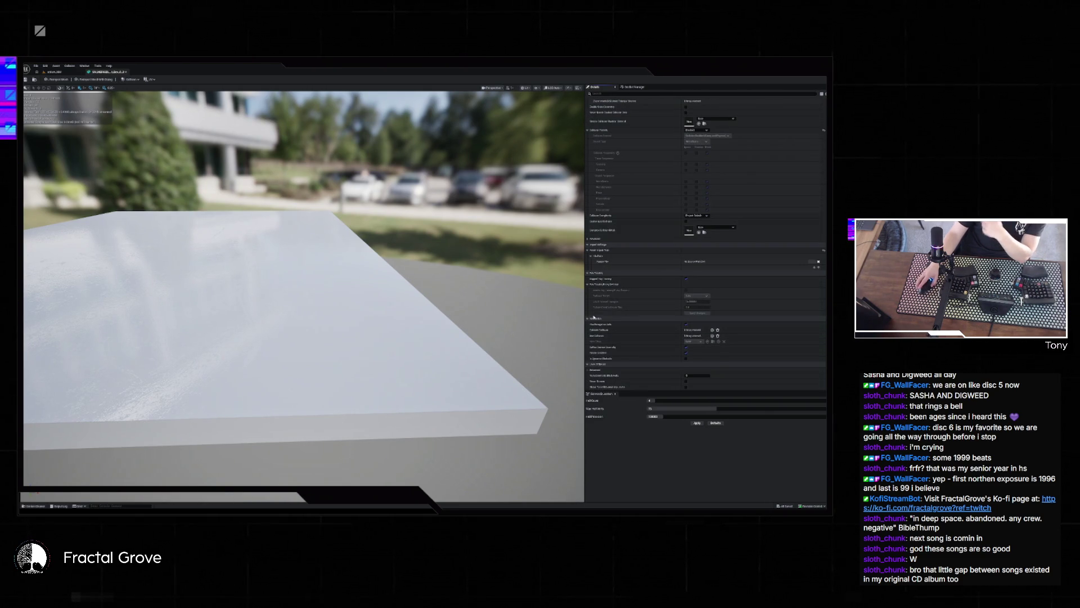
scroll(705, 232, up, 2)
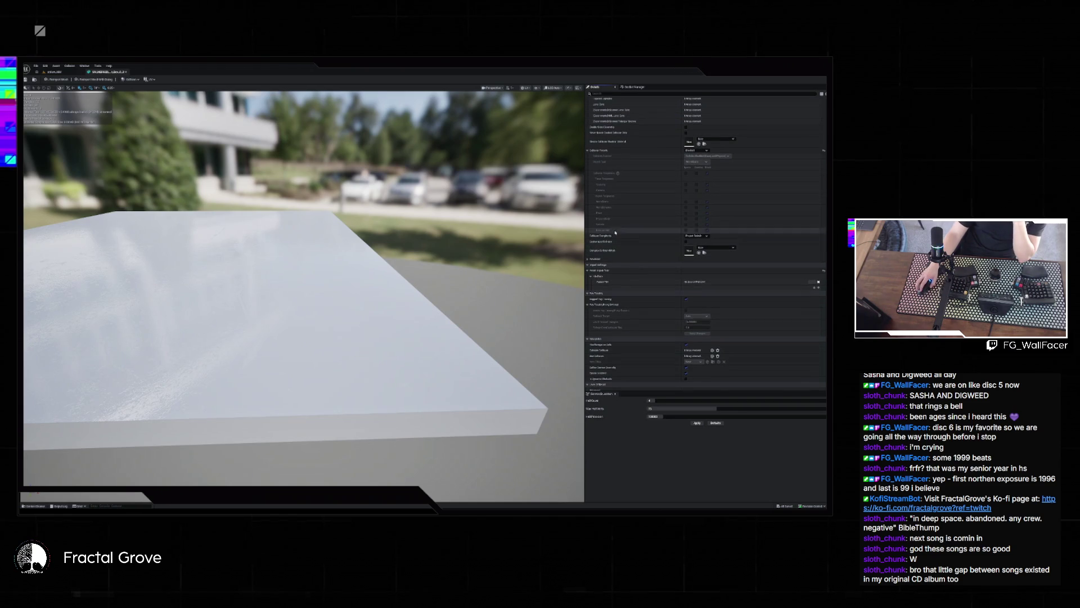
scroll(646, 253, up, 10)
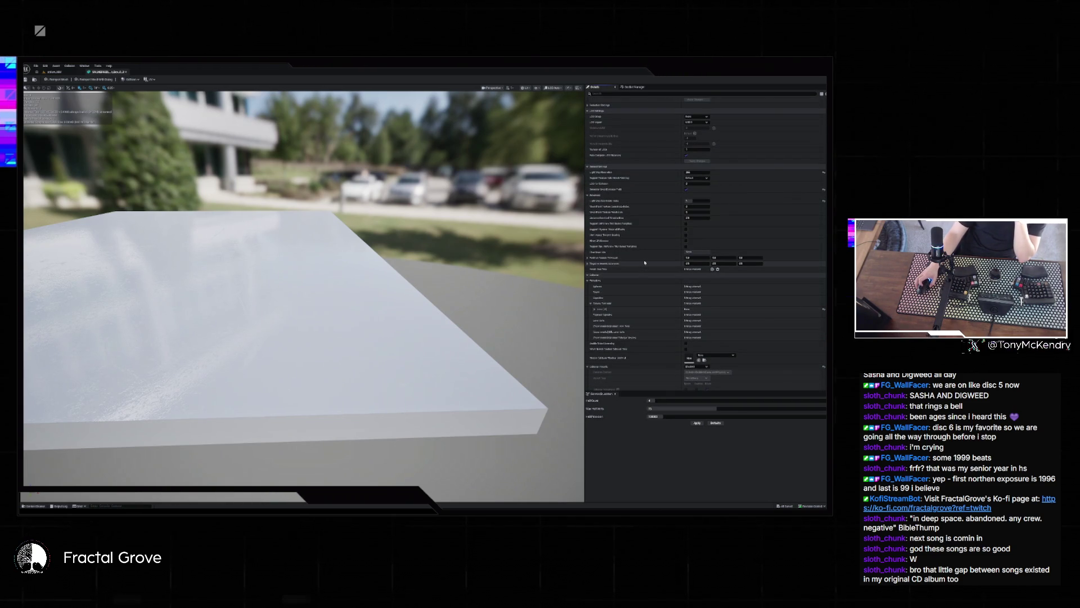
scroll(669, 232, up, 4)
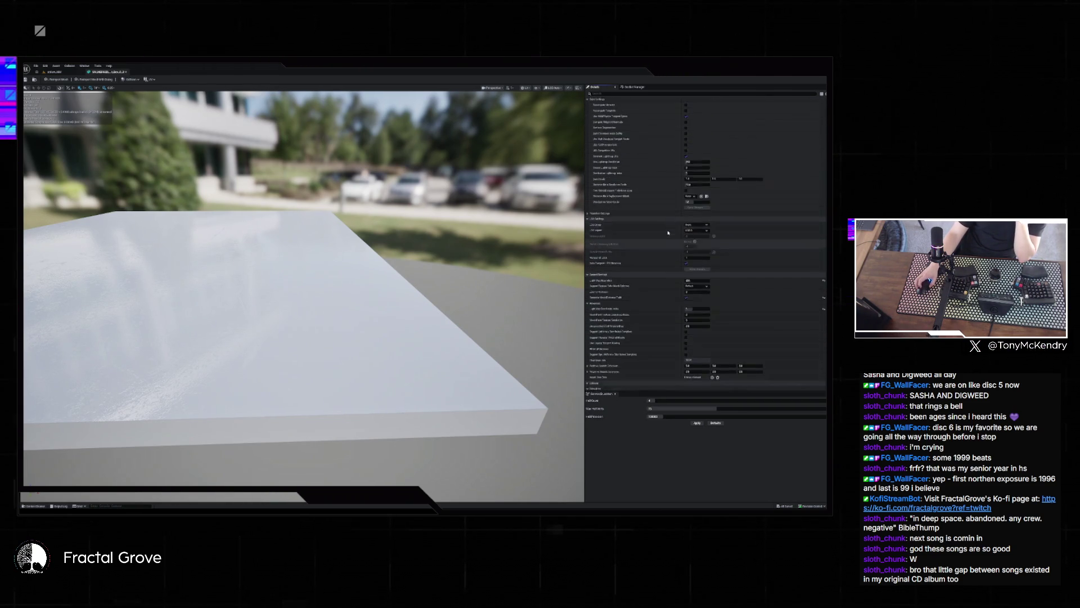
scroll(668, 233, up, 4)
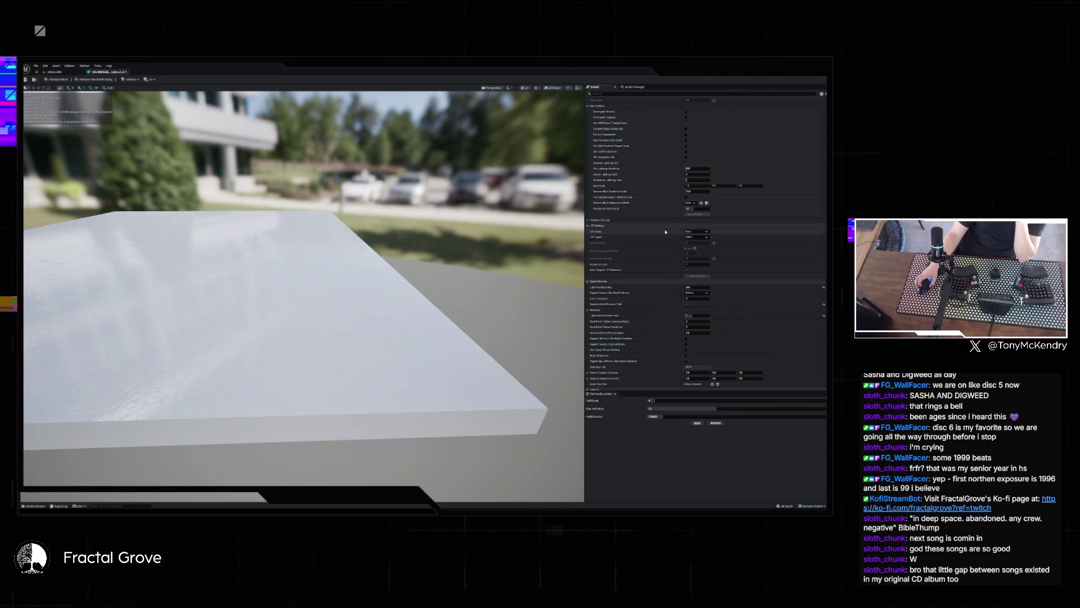
click(626, 95)
text(distance)
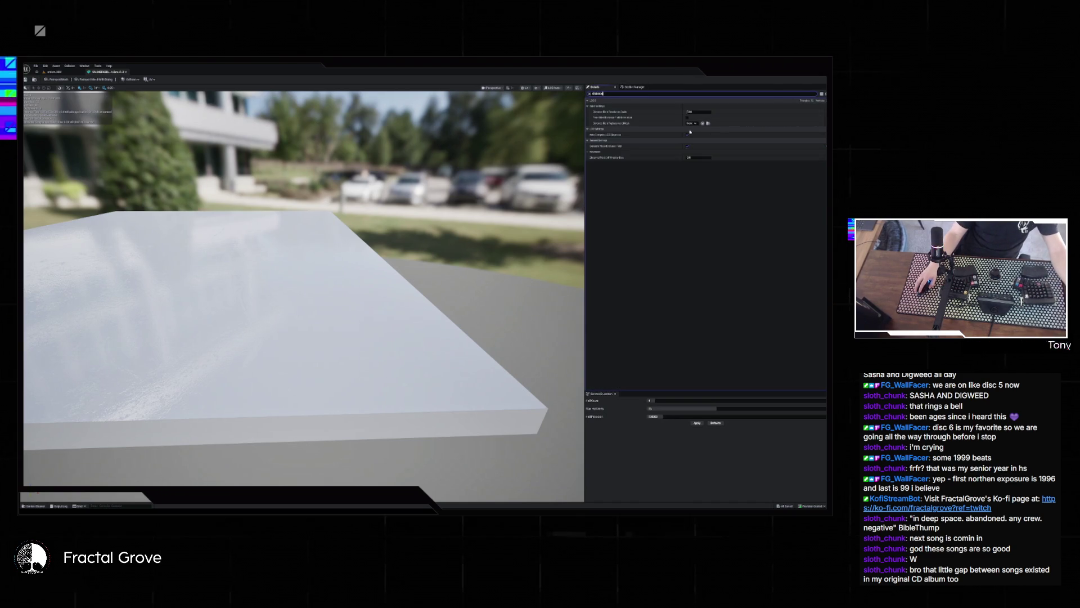
click(704, 113)
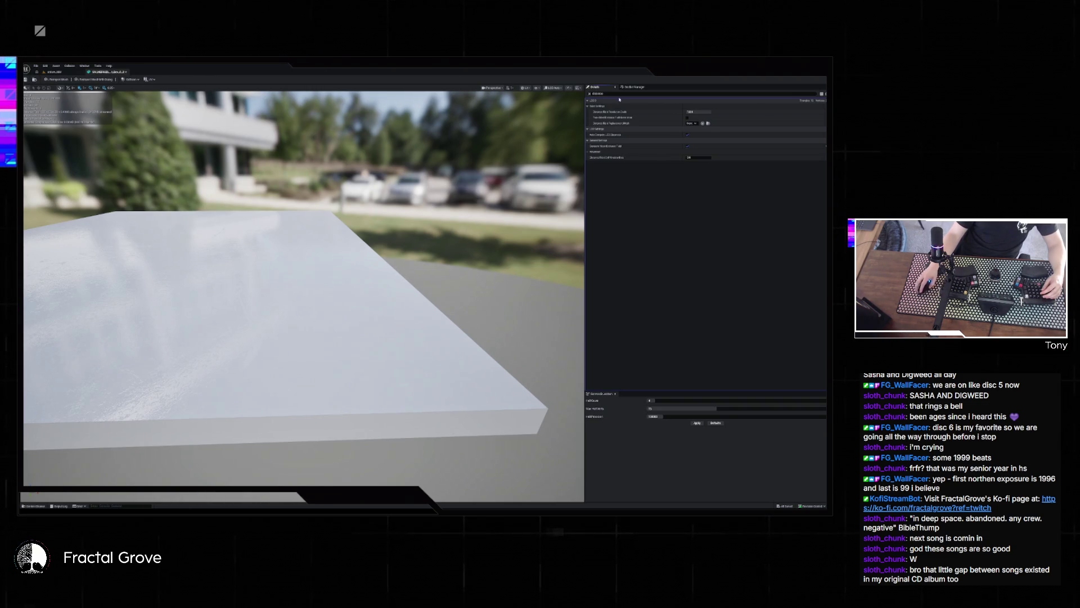
click(125, 72)
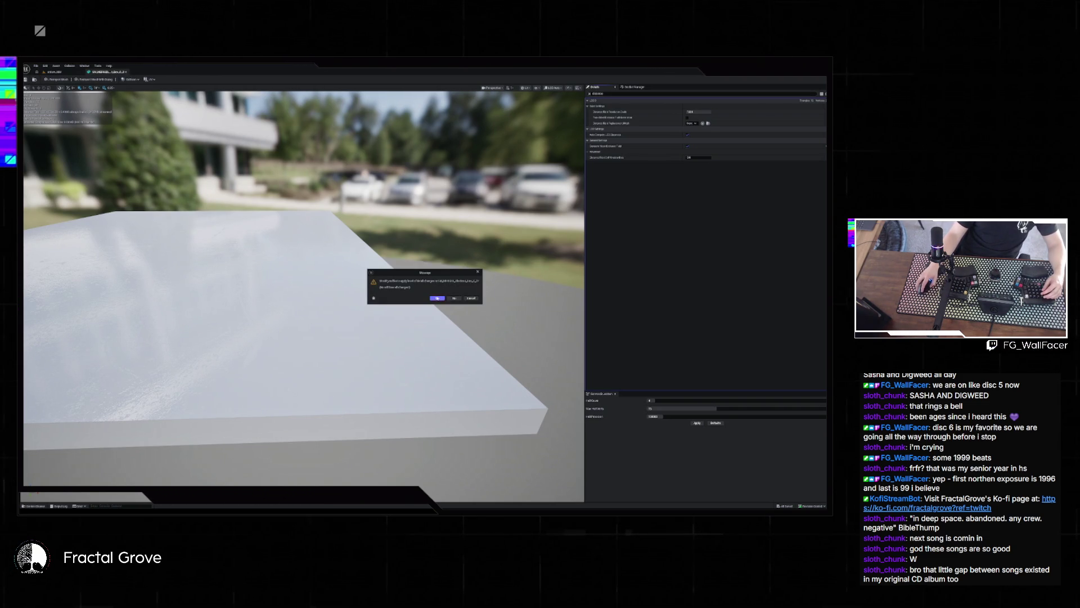
- Apply the SM_MERGED mesh changes, return to the level, and play it to watch spheres fall
key(Return)
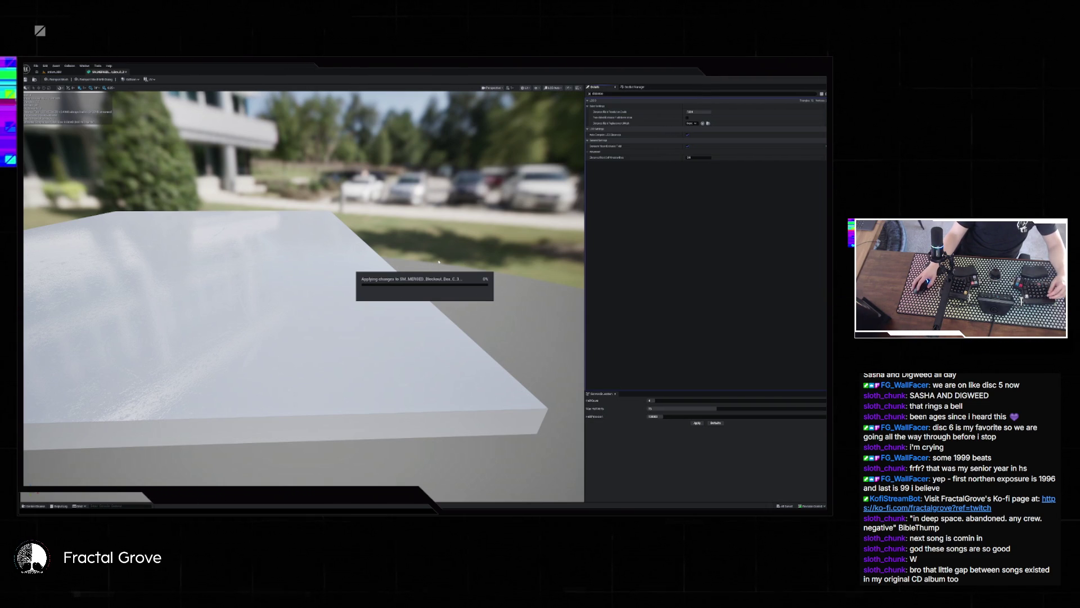
click(127, 72)
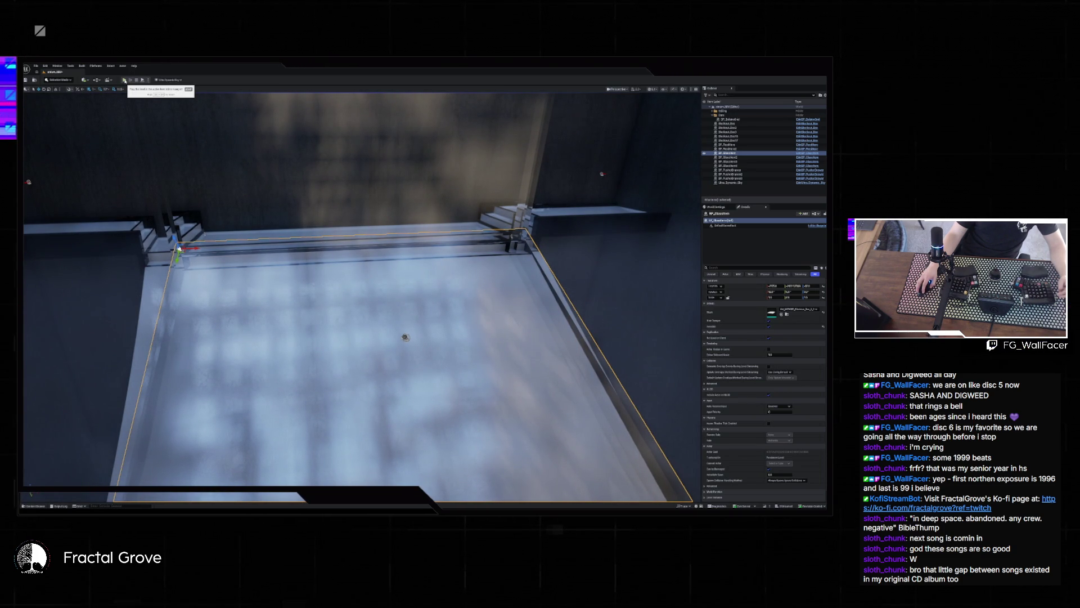
click(124, 81)
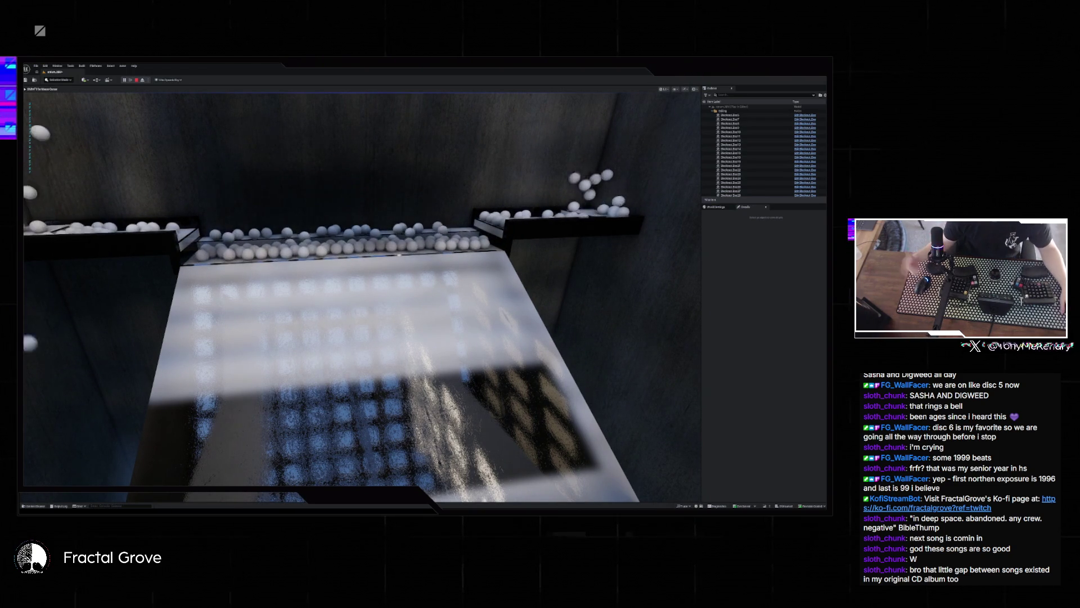
- Stop play and load the tower level with the stairs from Recent Levels
key(Escape)
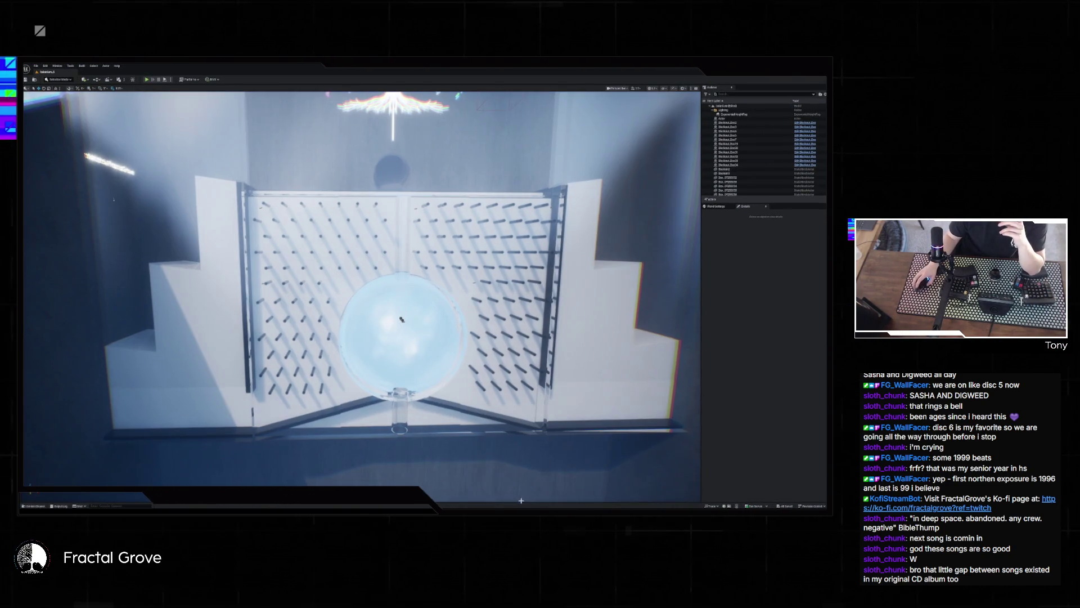
click(36, 66)
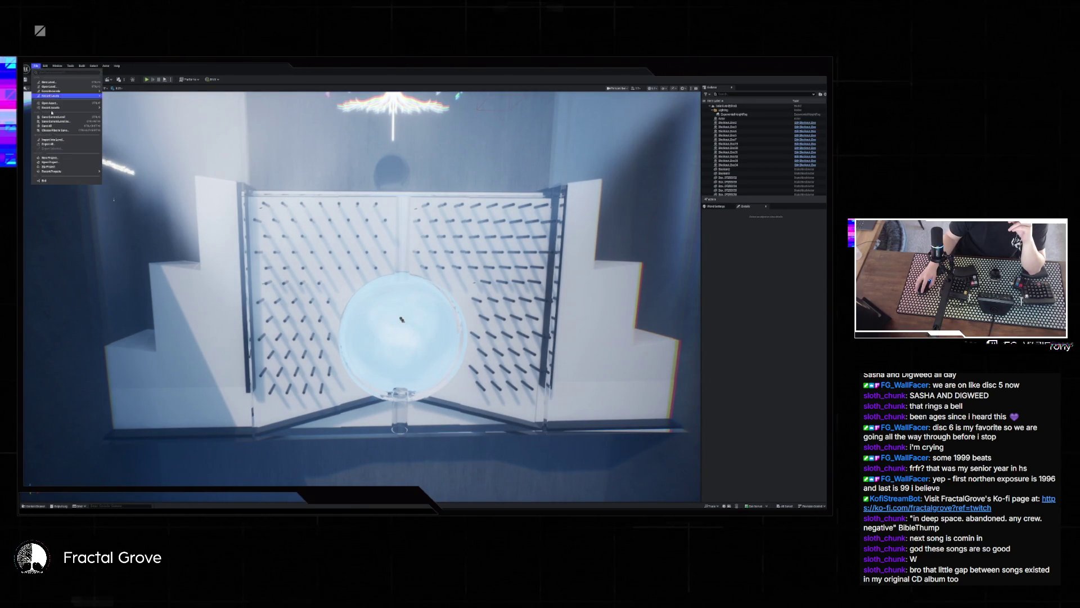
mouse_move(62, 95)
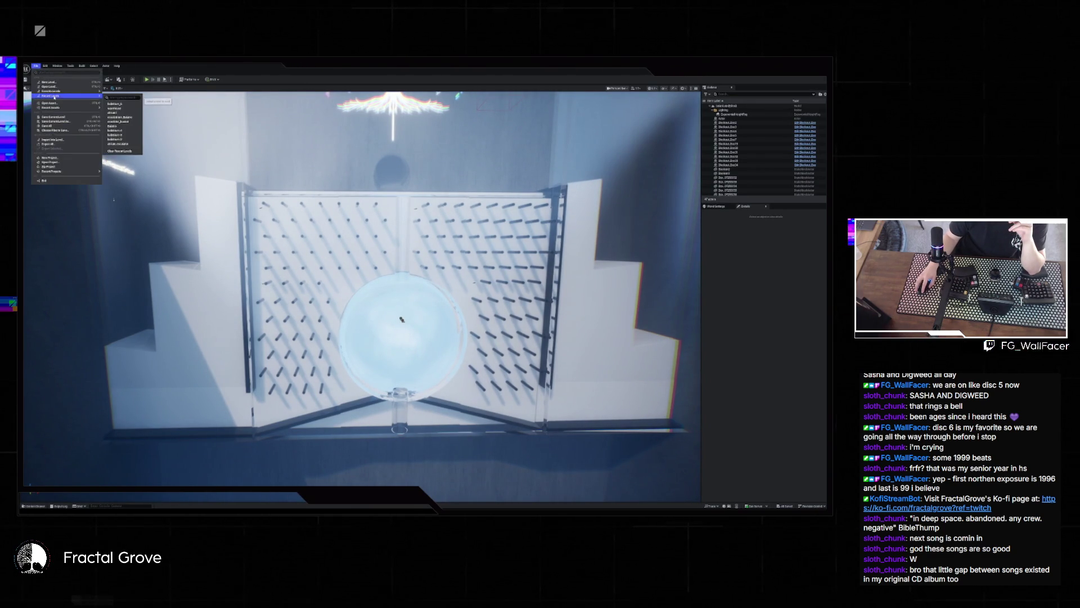
click(132, 118)
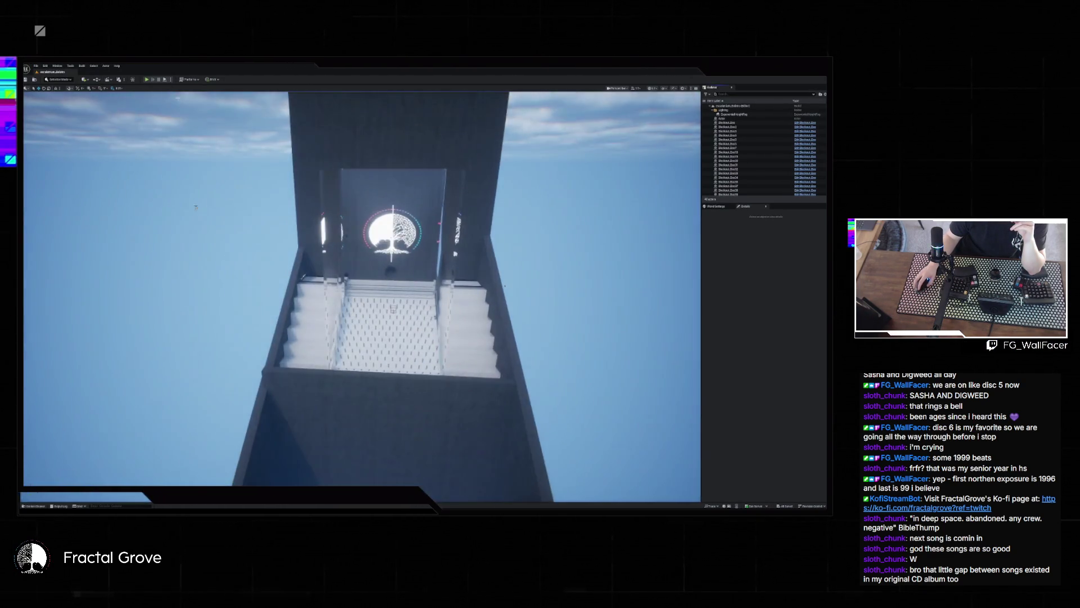
- Play-test the tower level's particles, stop, orbit to a wide view, and open File Explorer
click(147, 80)
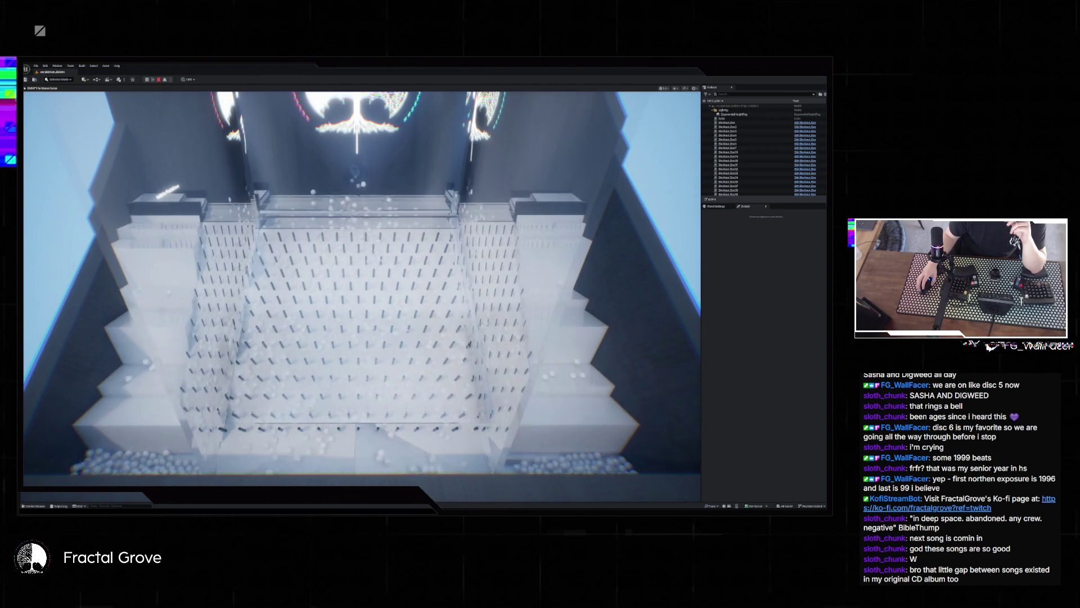
key(Escape)
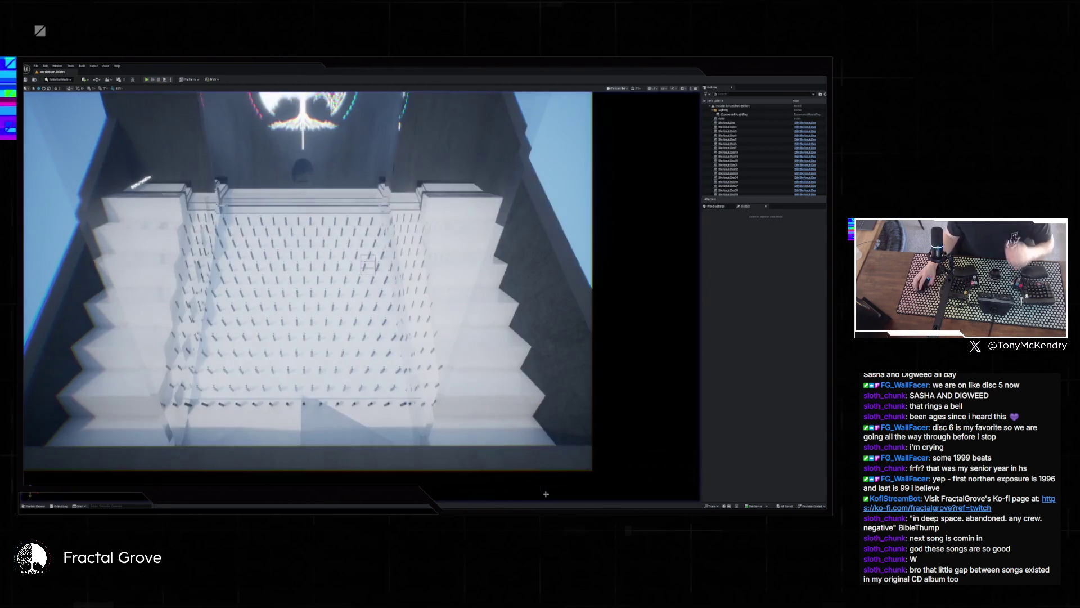
mouse_move(196, 481)
mouse_down()
mouse_move(629, 236)
mouse_move(659, 376)
mouse_move(327, 369)
mouse_up()
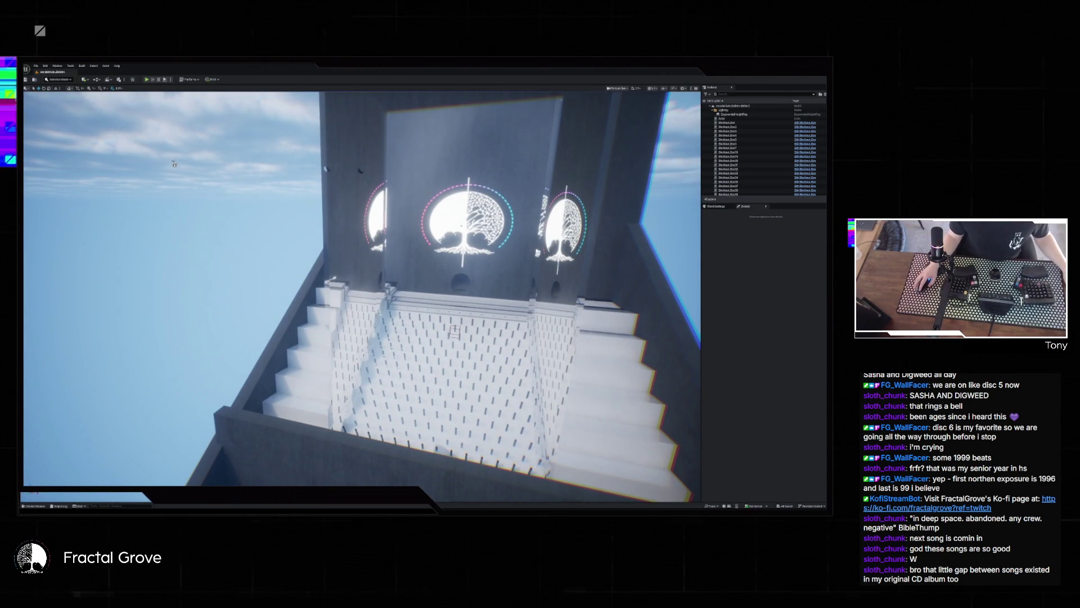
key(super+e)
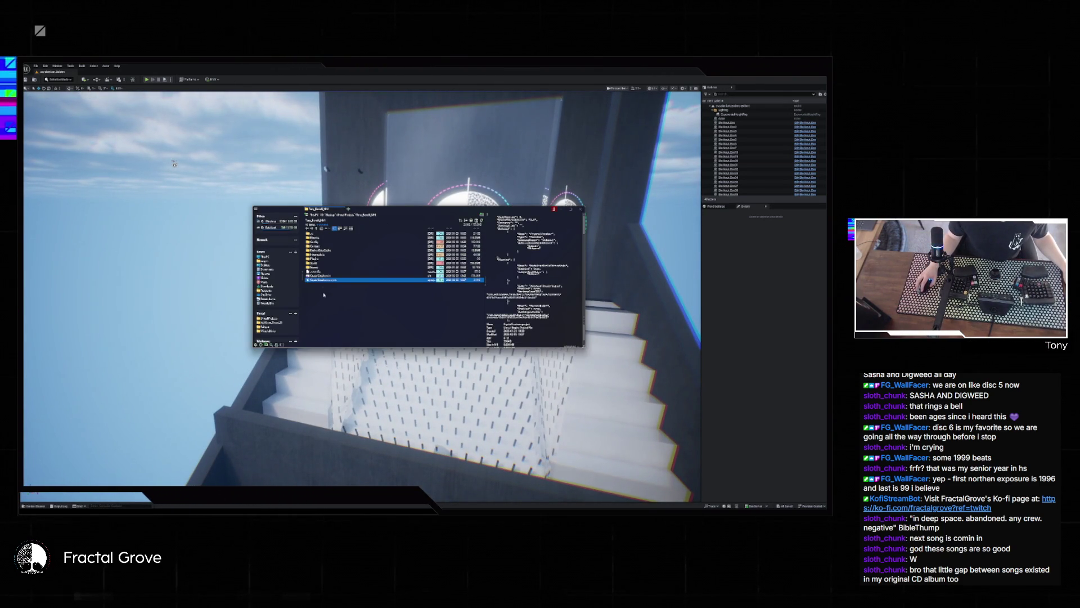
- Open DefaultEngine.ini from the project's Config folder in a text editor
right_click(323, 280)
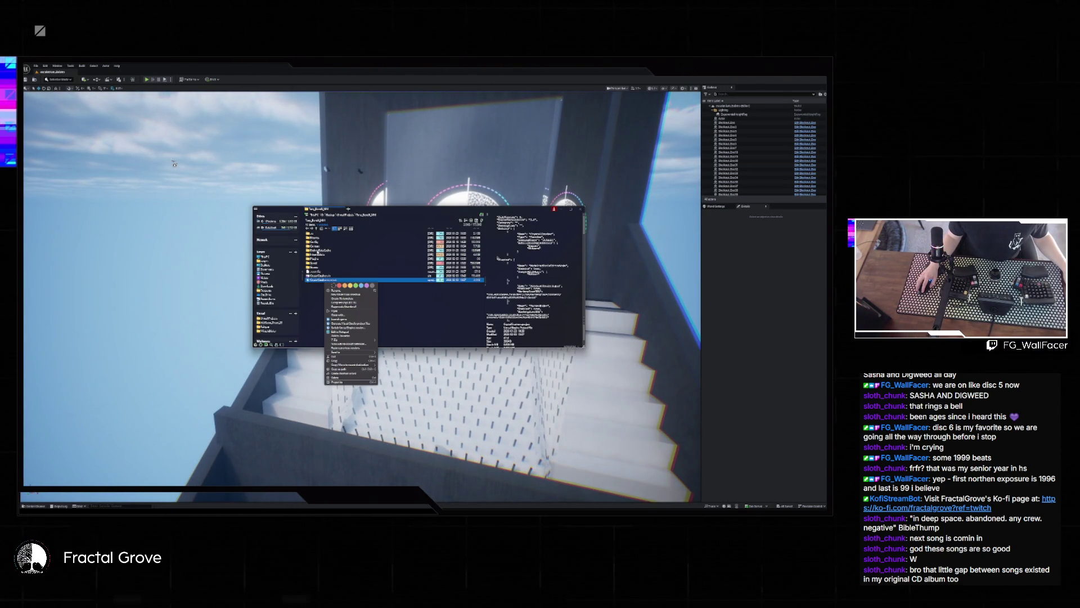
key(Escape)
double_click(326, 242)
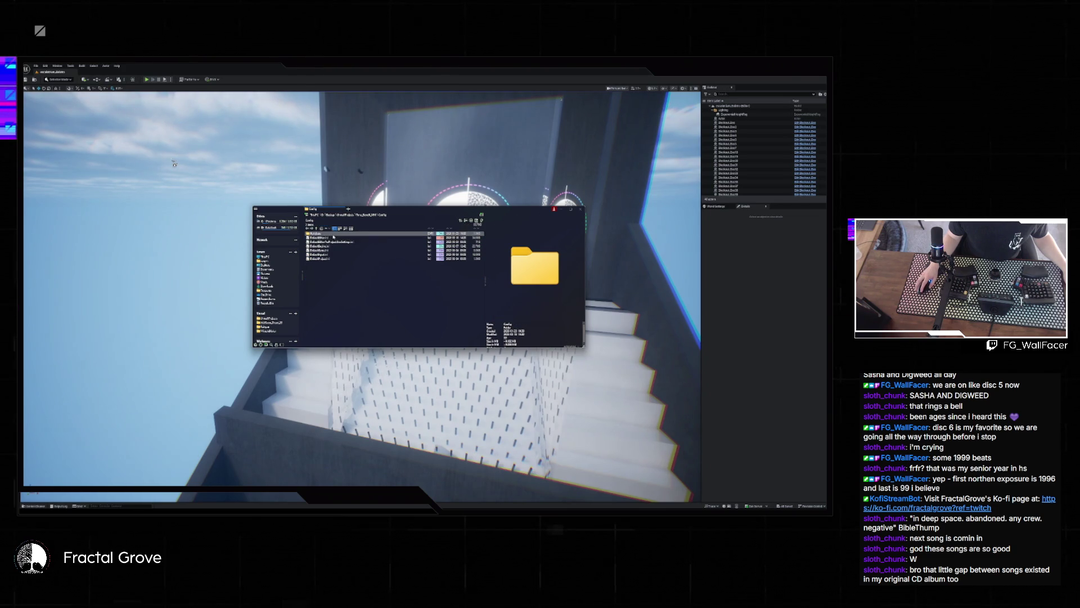
click(342, 245)
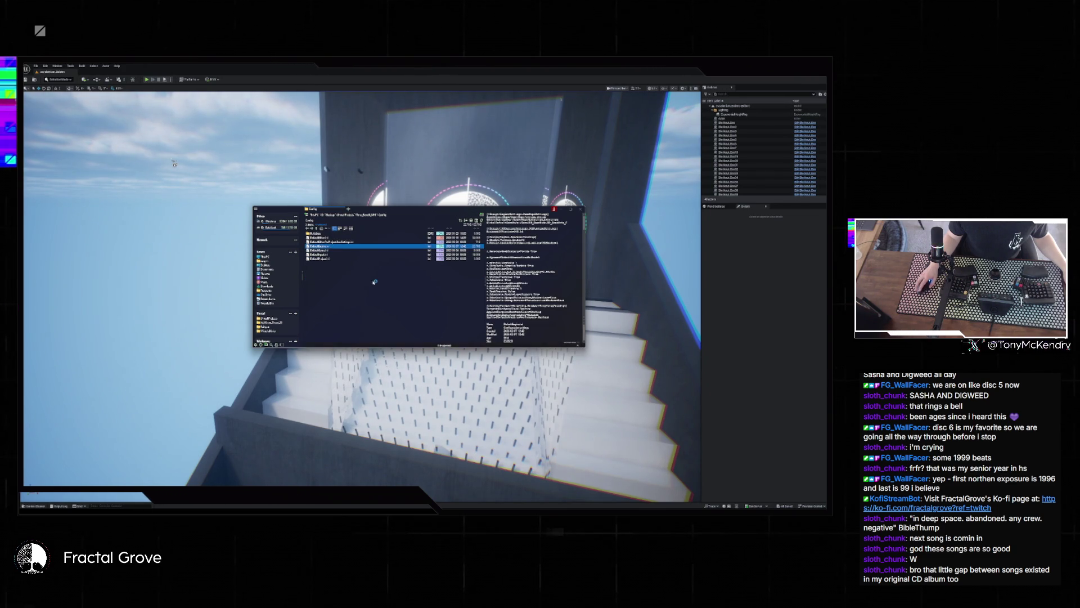
key(Return)
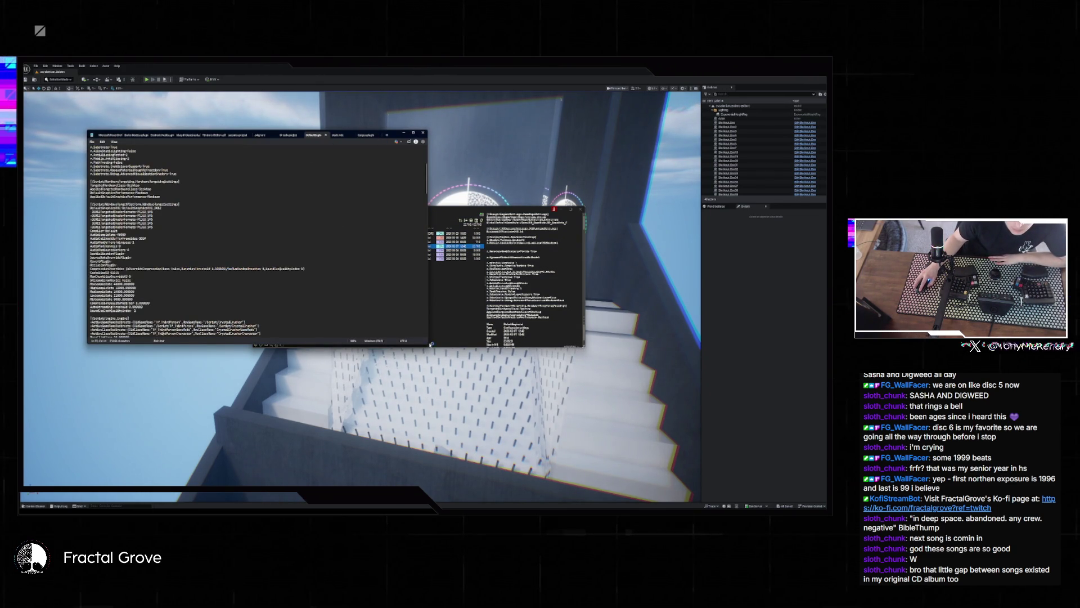
- Enlarge the text editor window and zoom the config text in two steps
mouse_move(427, 344)
mouse_down()
mouse_move(656, 458)
mouse_move(682, 460)
mouse_up()
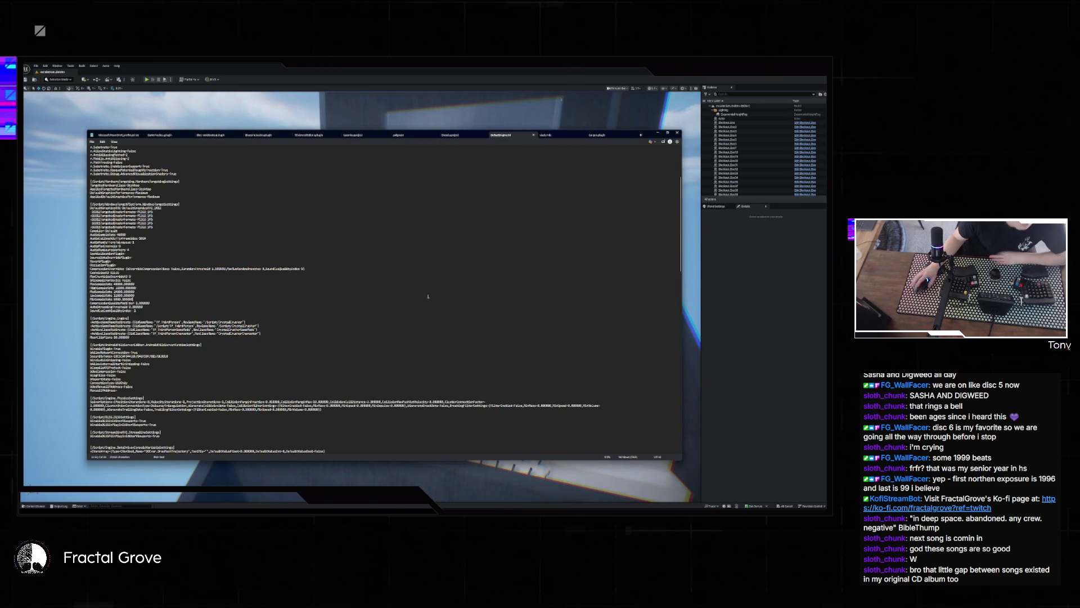
key(ctrl+plus)
key(ctrl+plus)
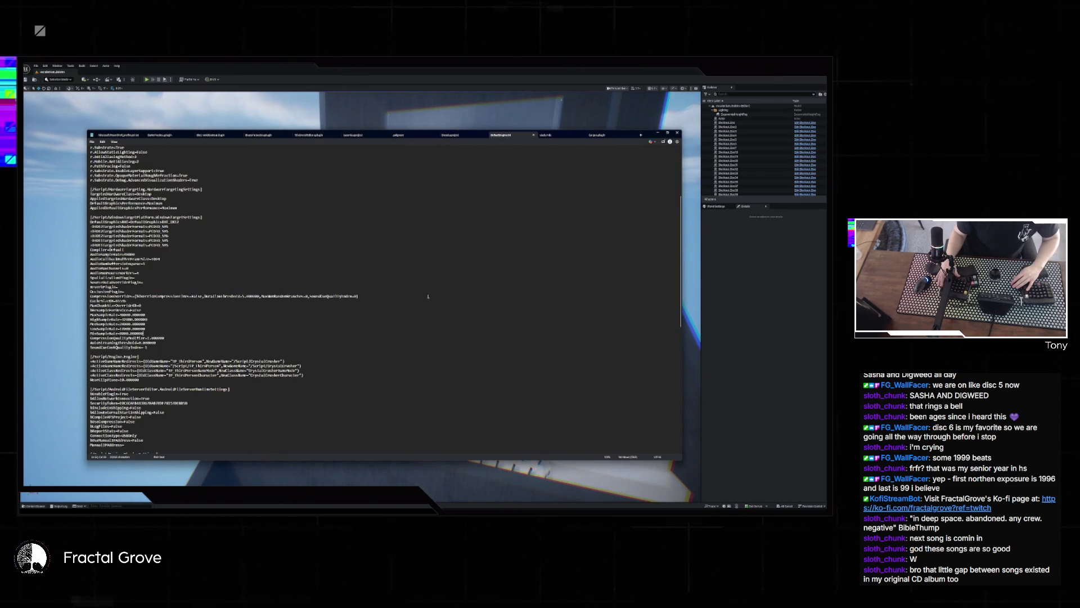
key(ctrl+plus)
click(275, 244)
scroll(259, 261, up, 8)
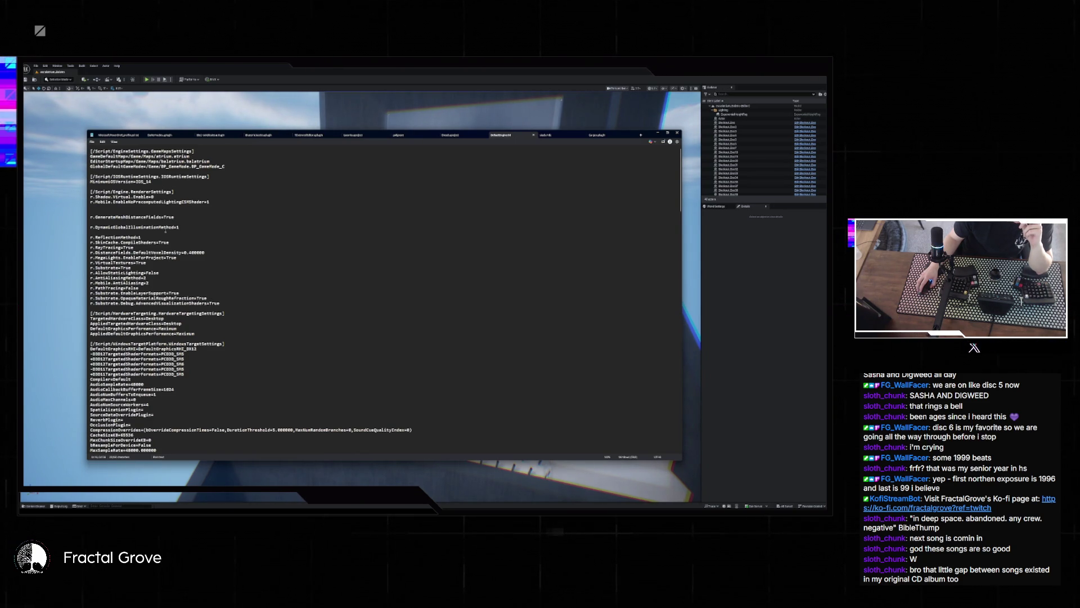
scroll(165, 231, down, 2)
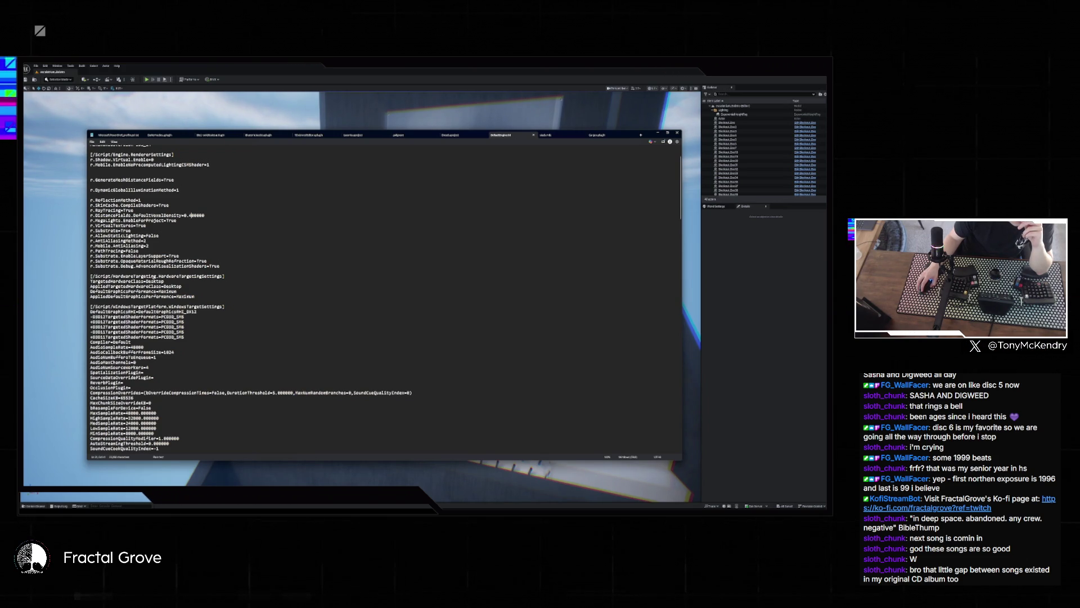
scroll(383, 298, down, 2)
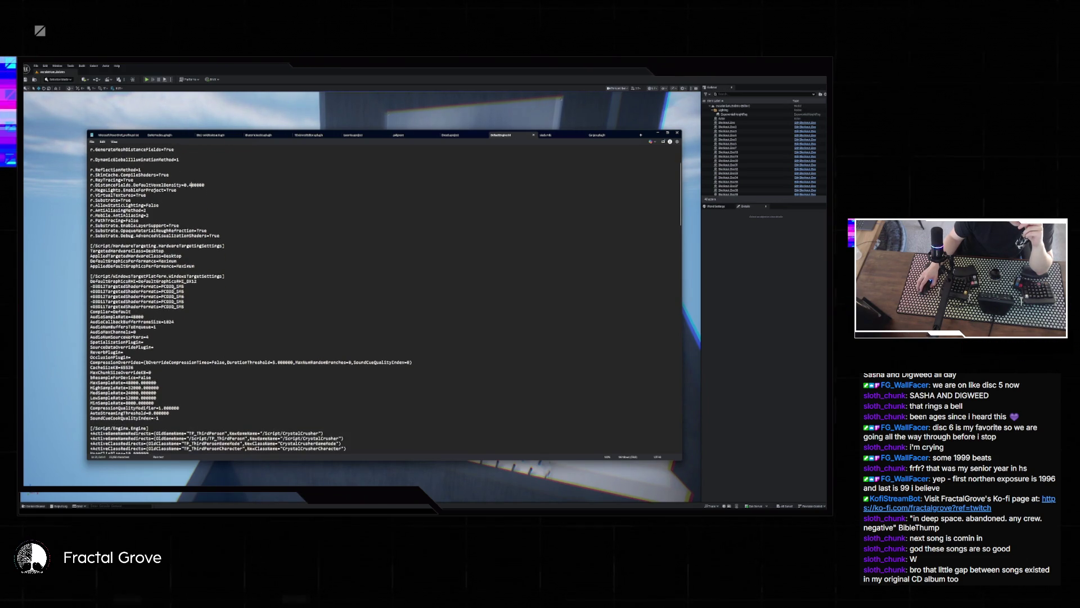
scroll(174, 288, down, 4)
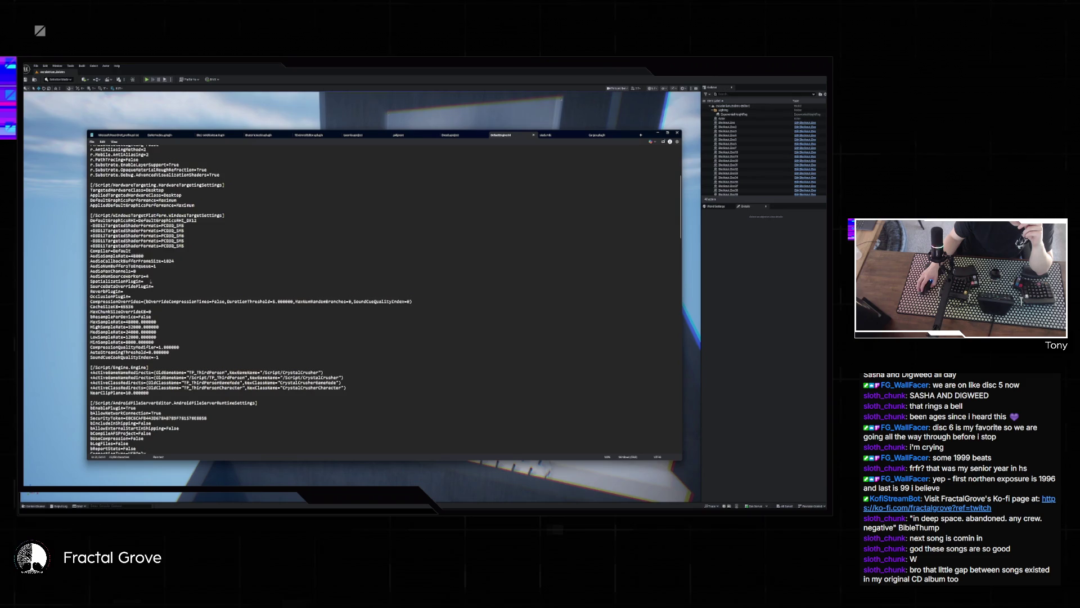
scroll(150, 281, down, 3)
scroll(383, 299, down, 5)
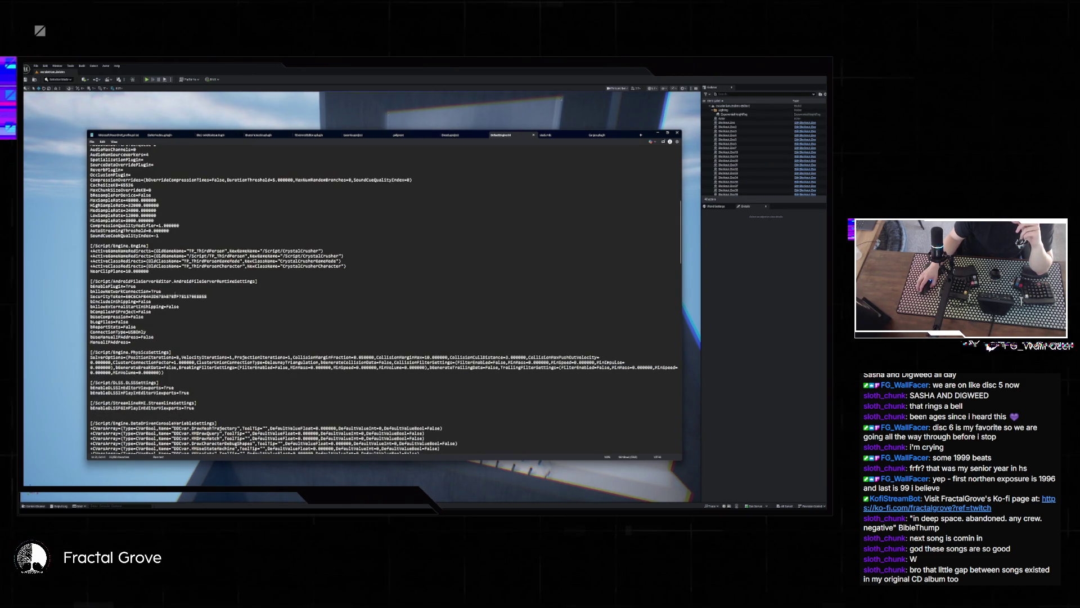
scroll(176, 288, down, 6)
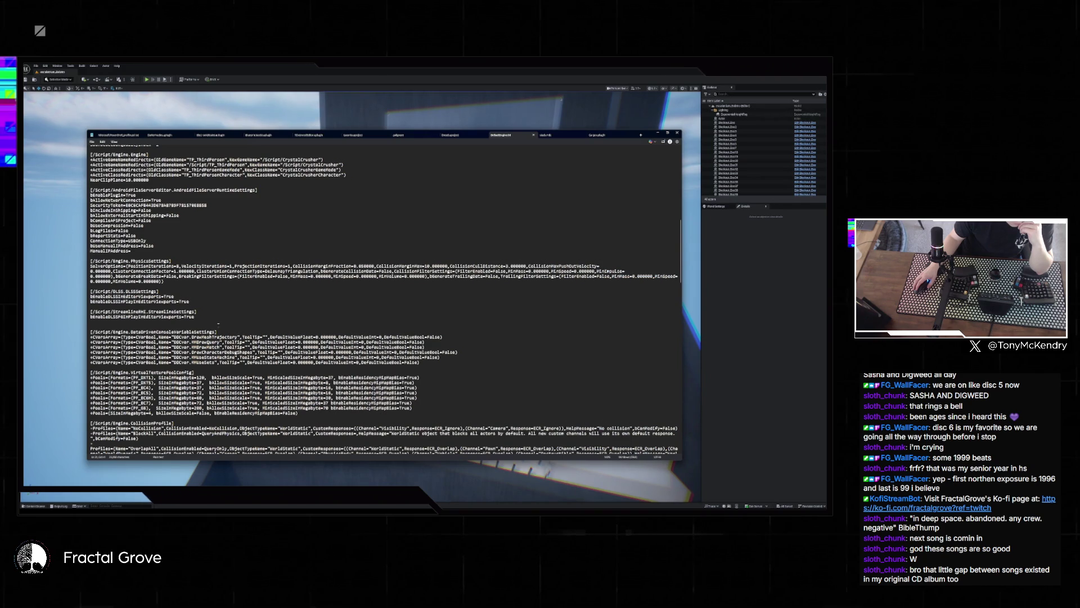
scroll(219, 323, down, 3)
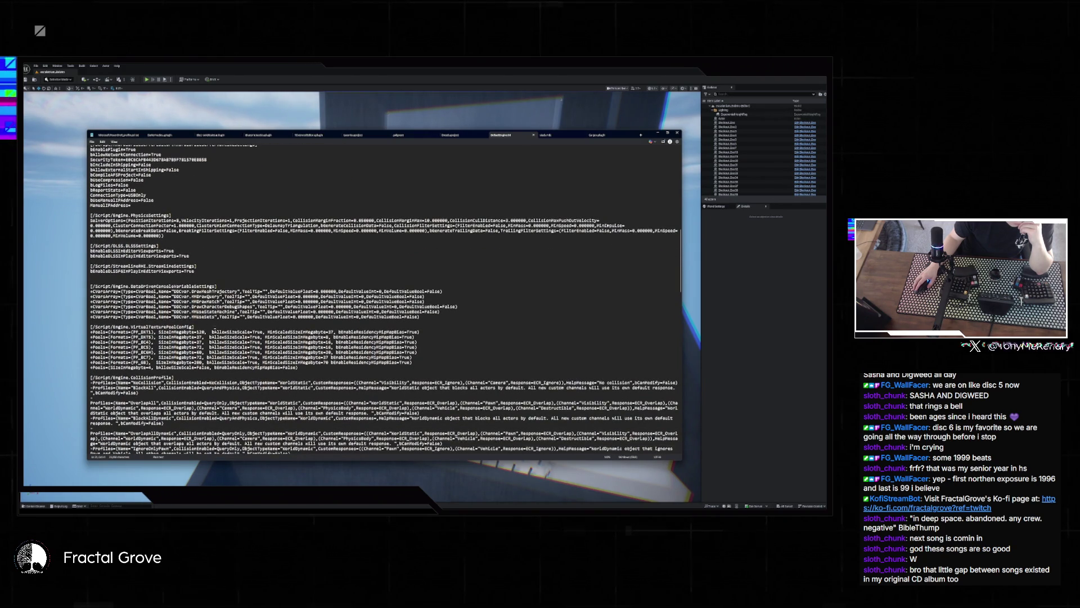
scroll(209, 326, down, 4)
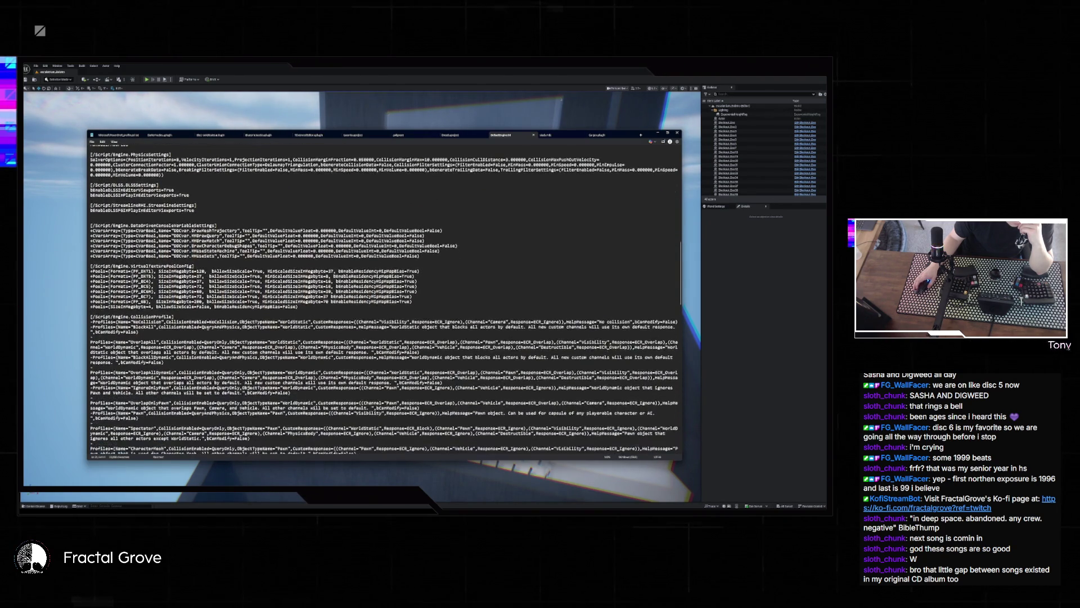
scroll(209, 325, down, 5)
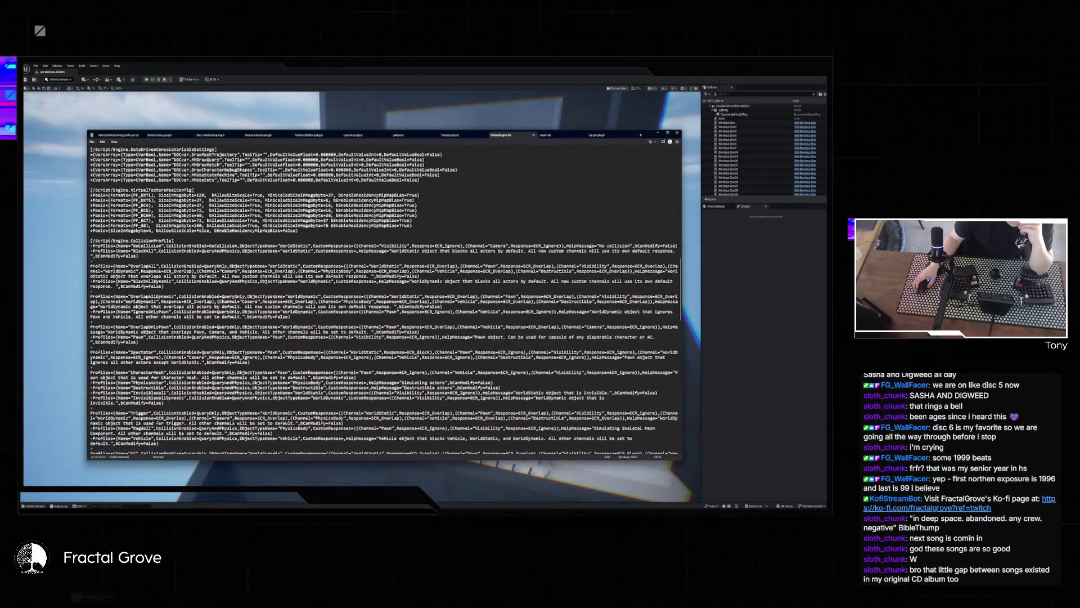
scroll(385, 298, down, 20)
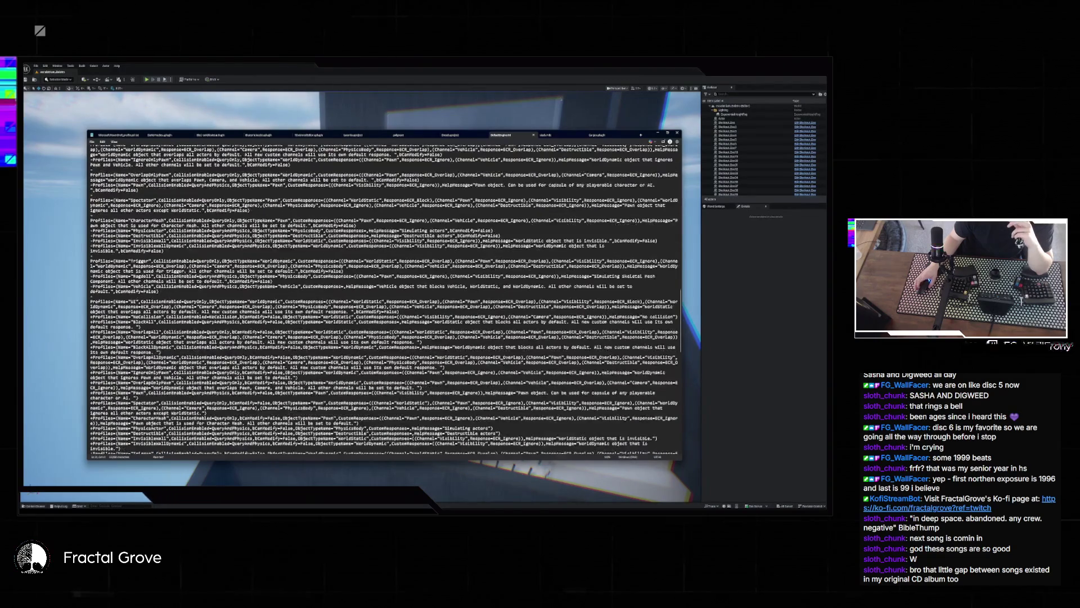
scroll(385, 298, down, 18)
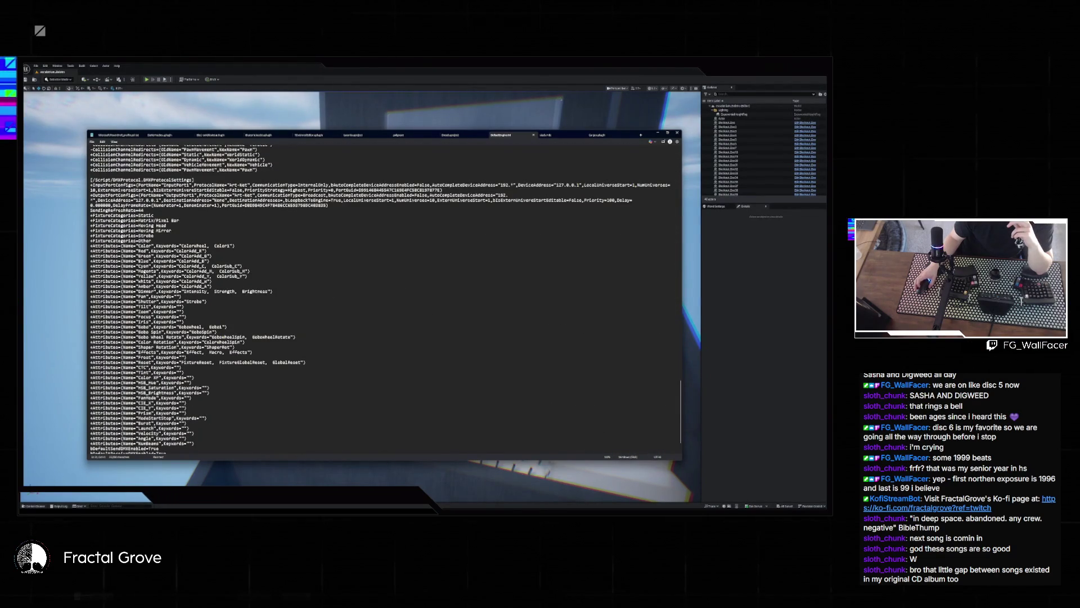
scroll(187, 333, up, 10)
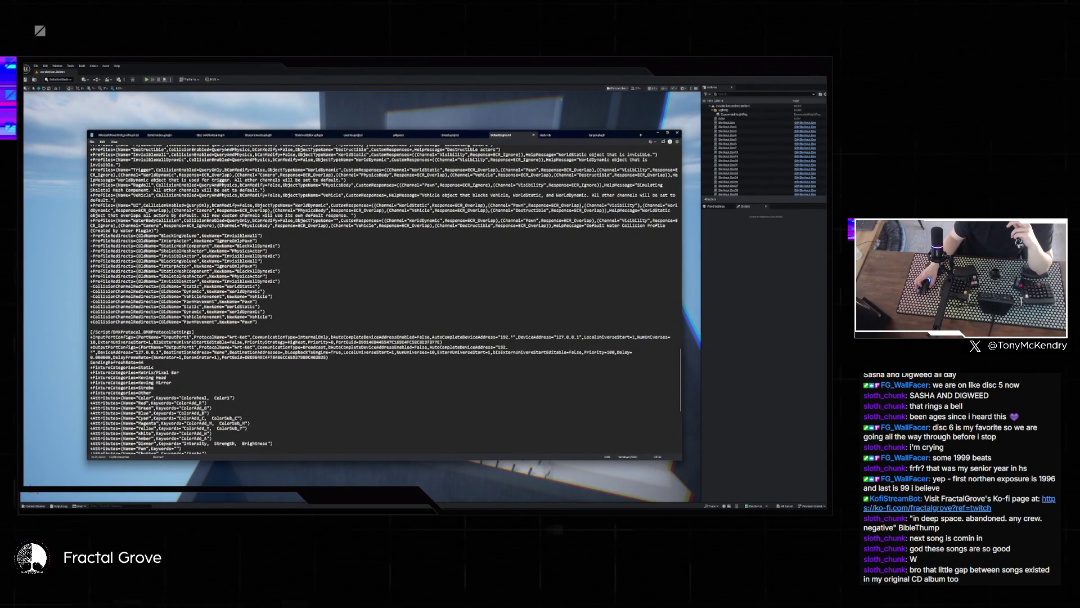
scroll(385, 298, down, 5)
scroll(385, 298, down, 6)
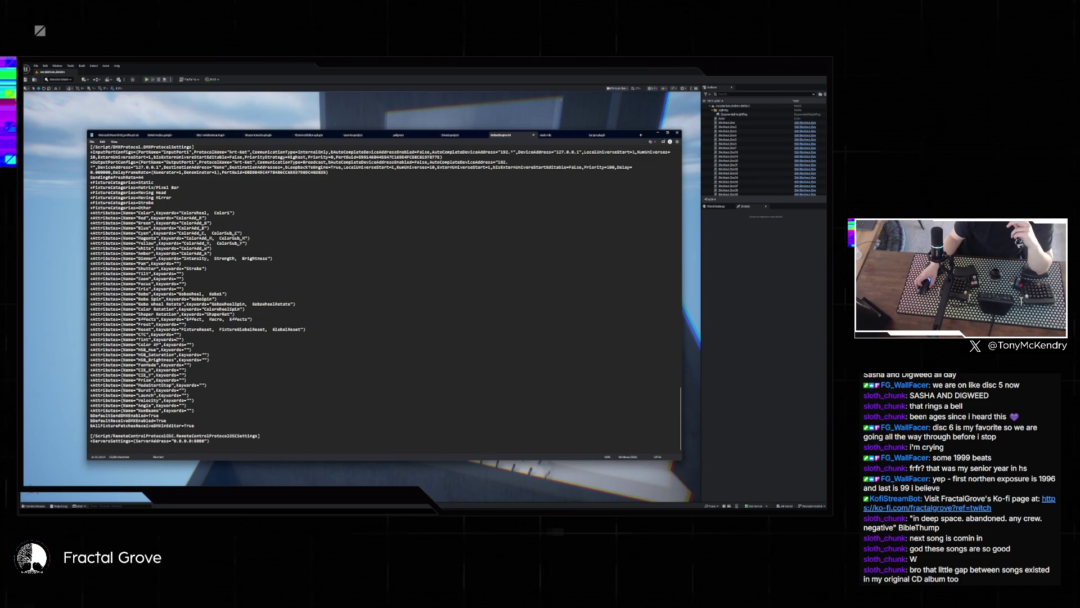
scroll(191, 243, up, 20)
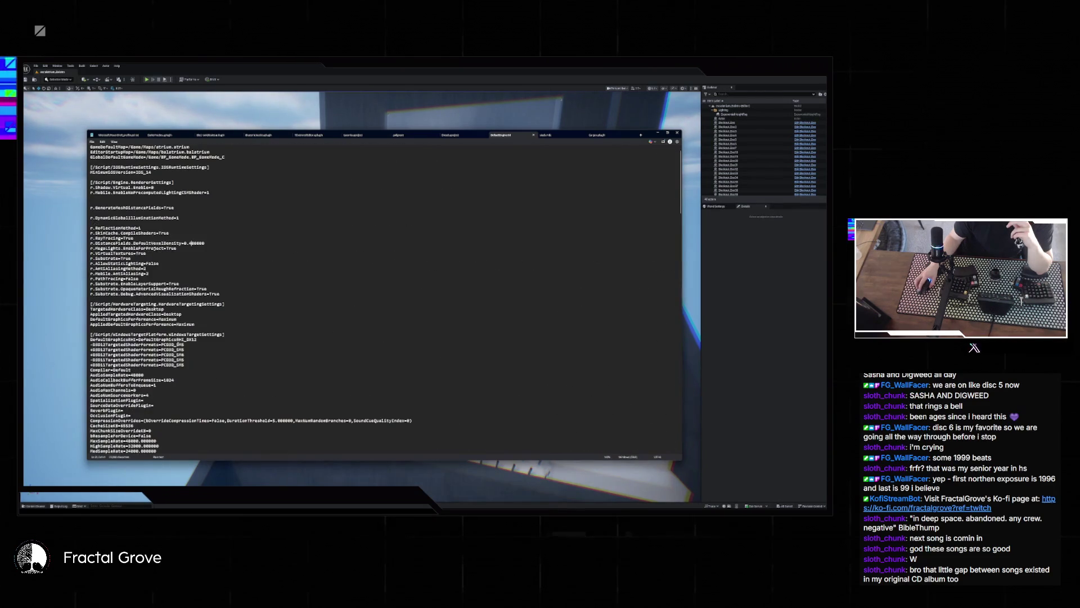
scroll(176, 343, up, 1)
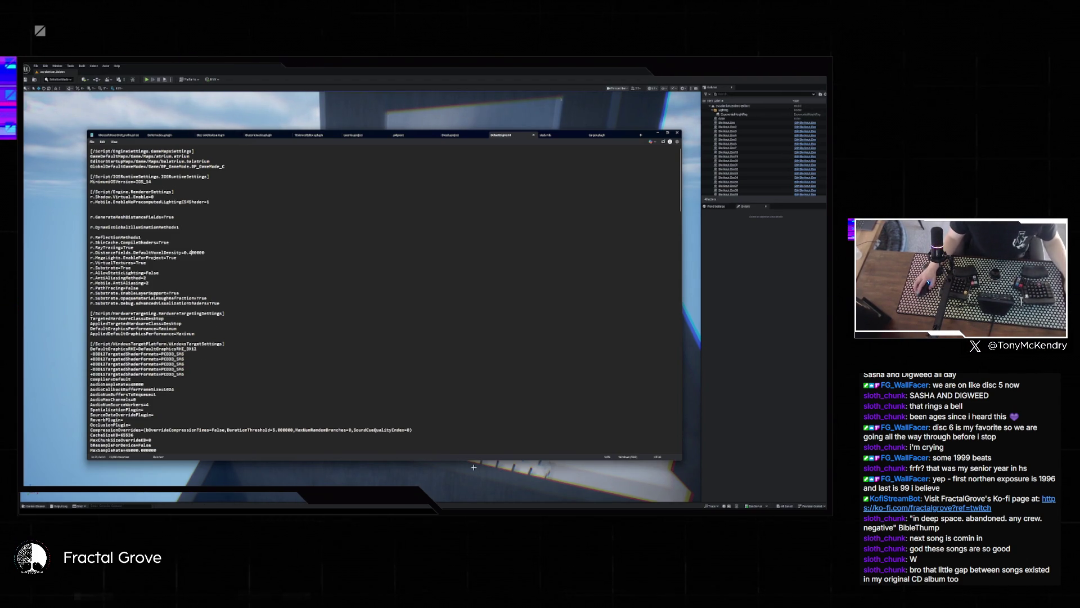
- Shift-select the Config folder's .ini files and drag them into Claude's reply box
key(alt+Tab)
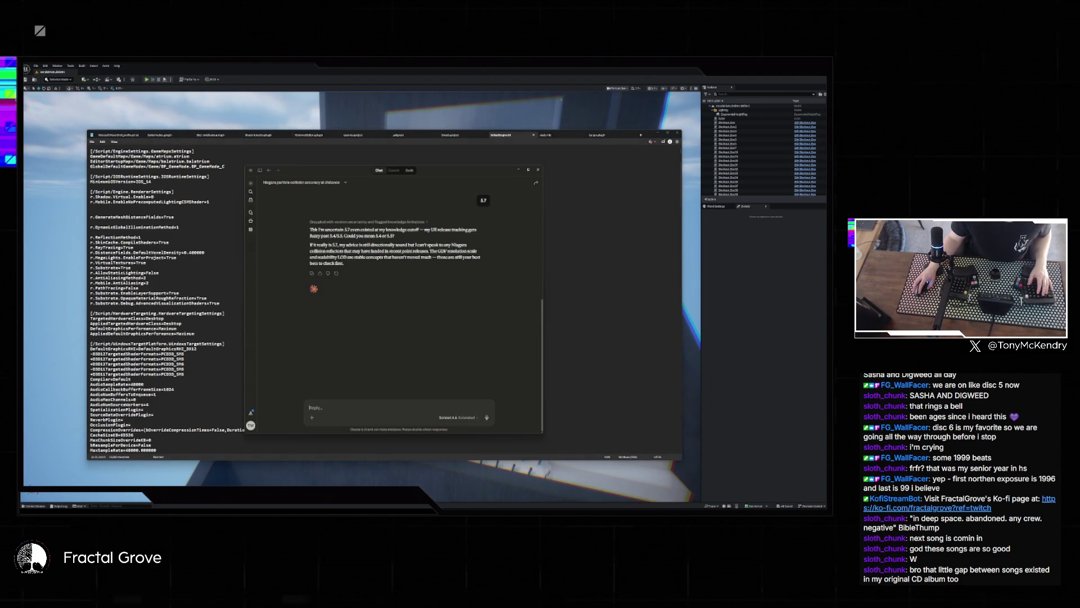
key(alt+Tab)
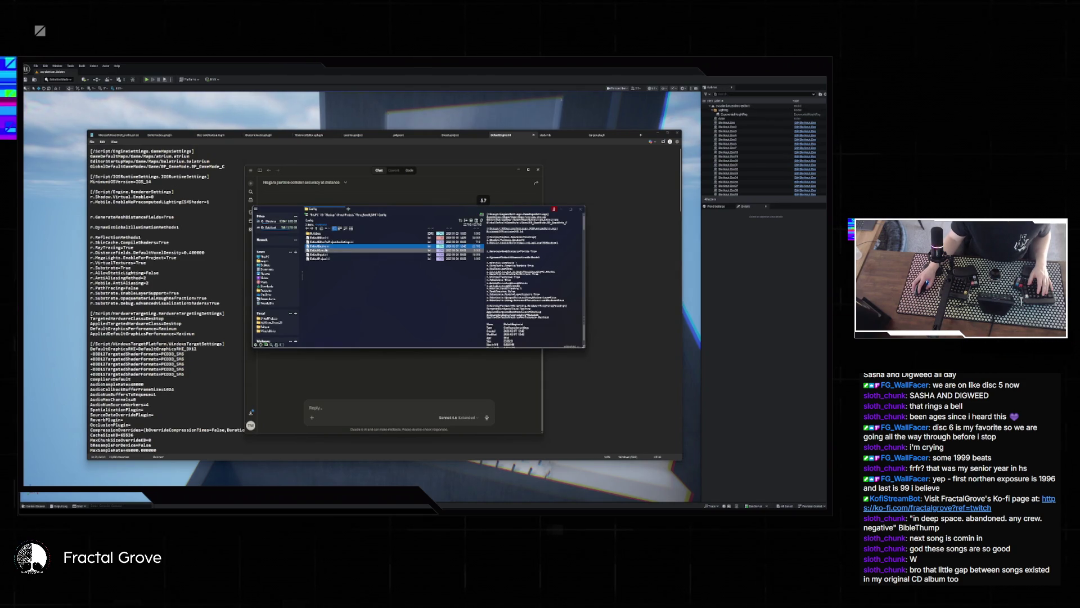
key(Down)
key(Down)
key(Down)
key(Up)
key(Up)
key(Up)
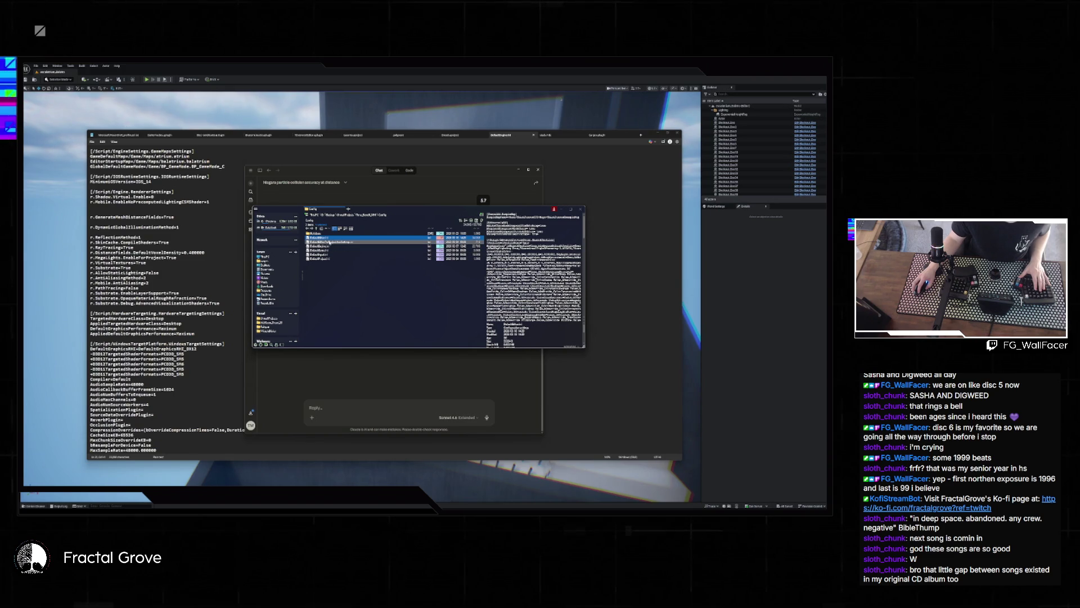
key(shift+Down)
key(shift+Down)
key(shift+Down)
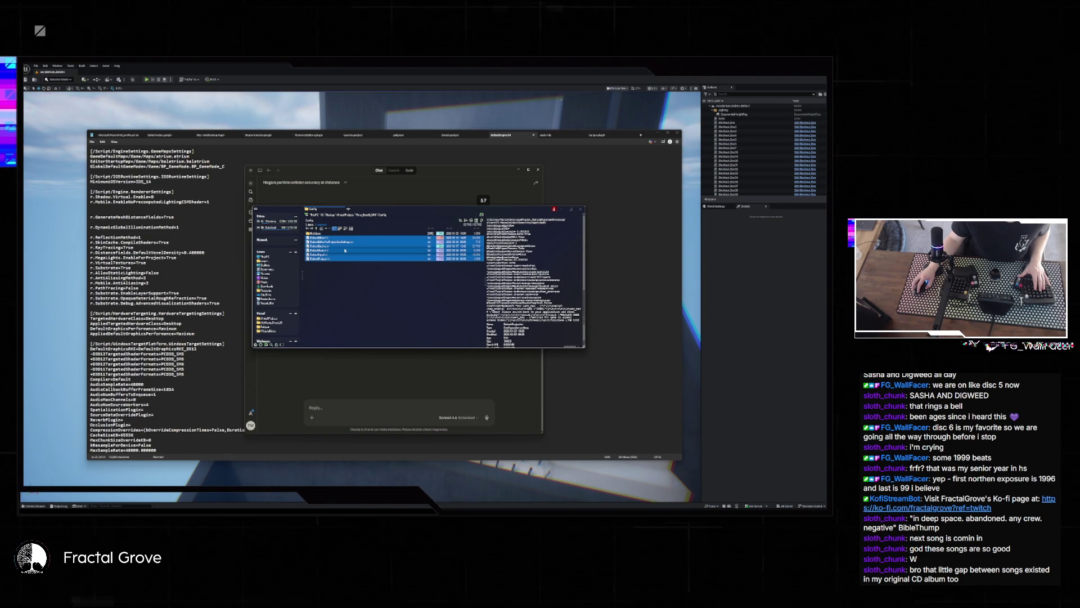
click(478, 169)
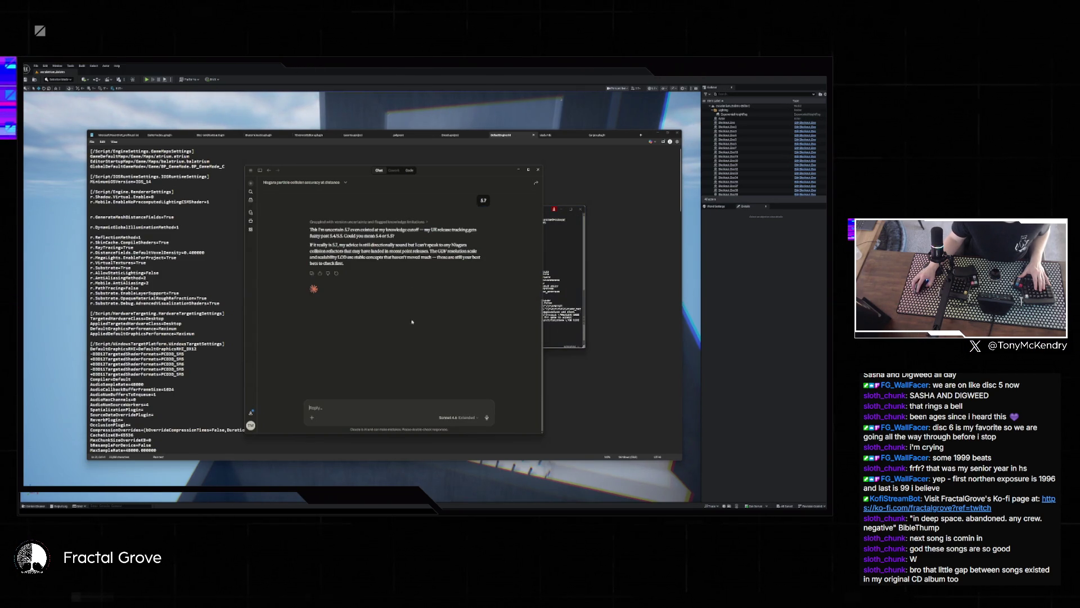
drag(478, 170, 312, 178)
mouse_move(450, 245)
mouse_down()
mouse_move(405, 253)
mouse_move(298, 344)
mouse_move(225, 360)
mouse_move(221, 393)
mouse_up()
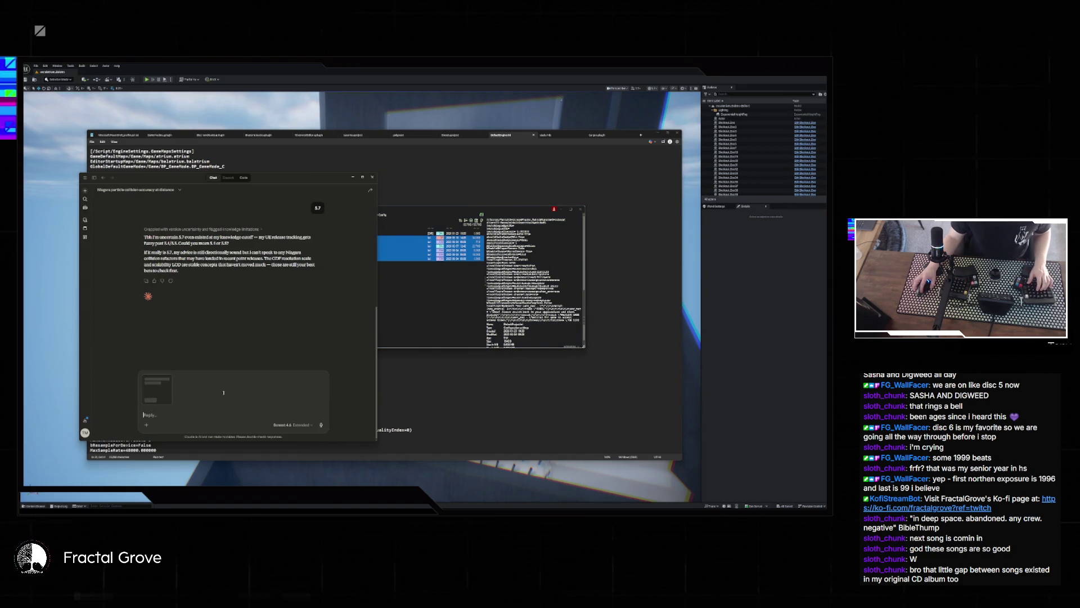
- Send Claude a two-line question on why distant collisions work only in the old project
text(i can run the e)
text(el in 2 d)
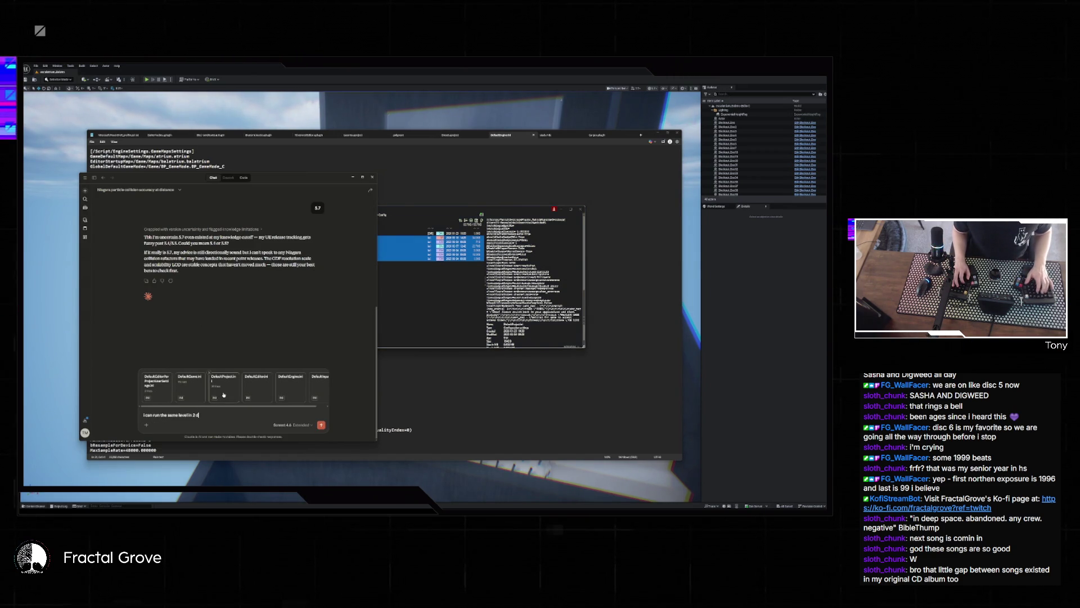
text(ifferent por)
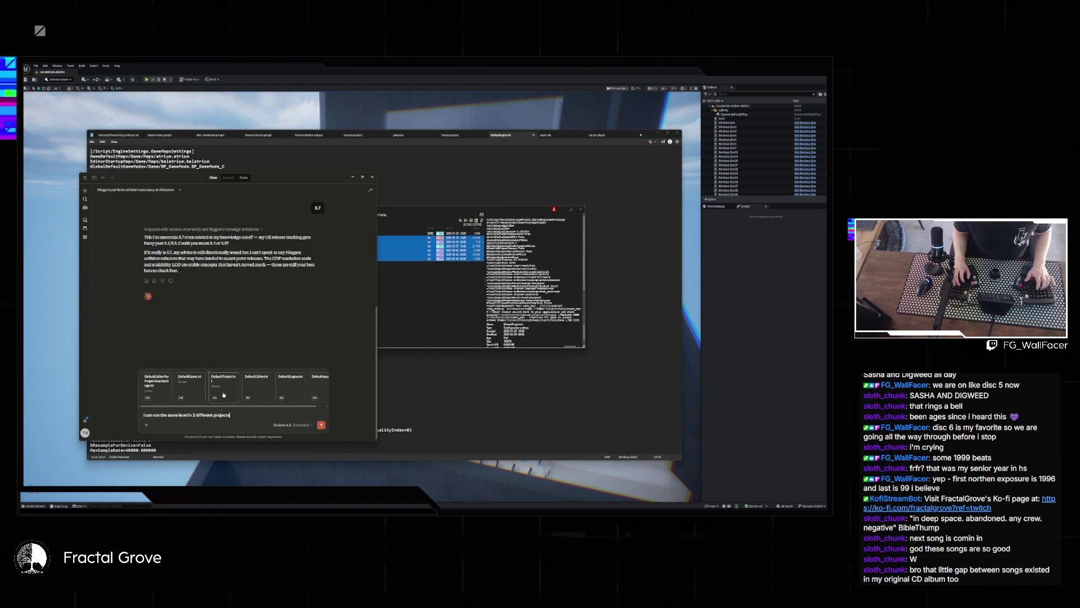
text( and while it will work corr)
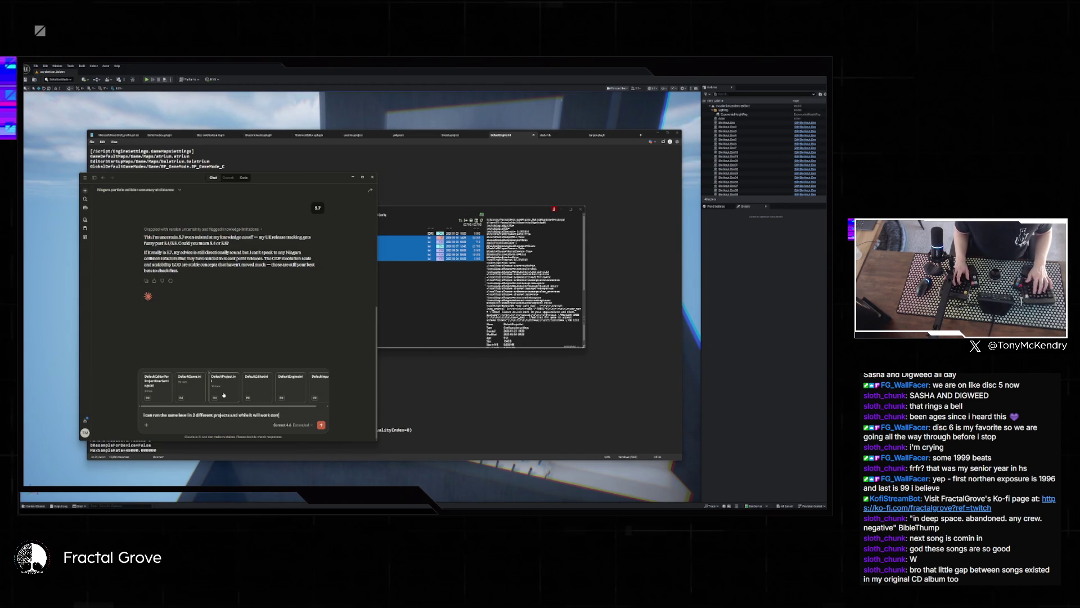
text(ectly in the older pro)
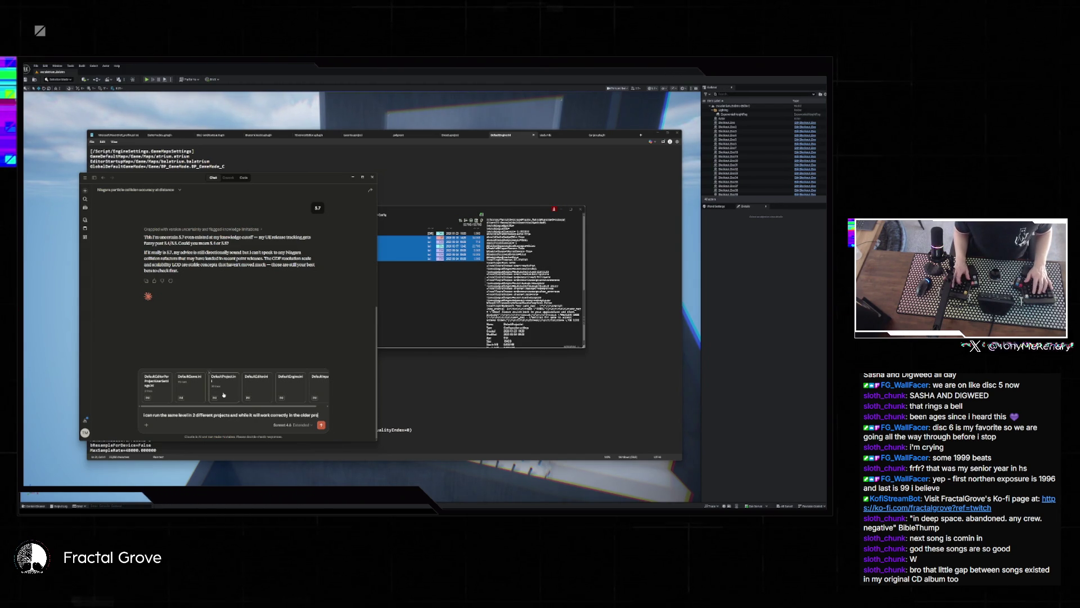
text(ject,)
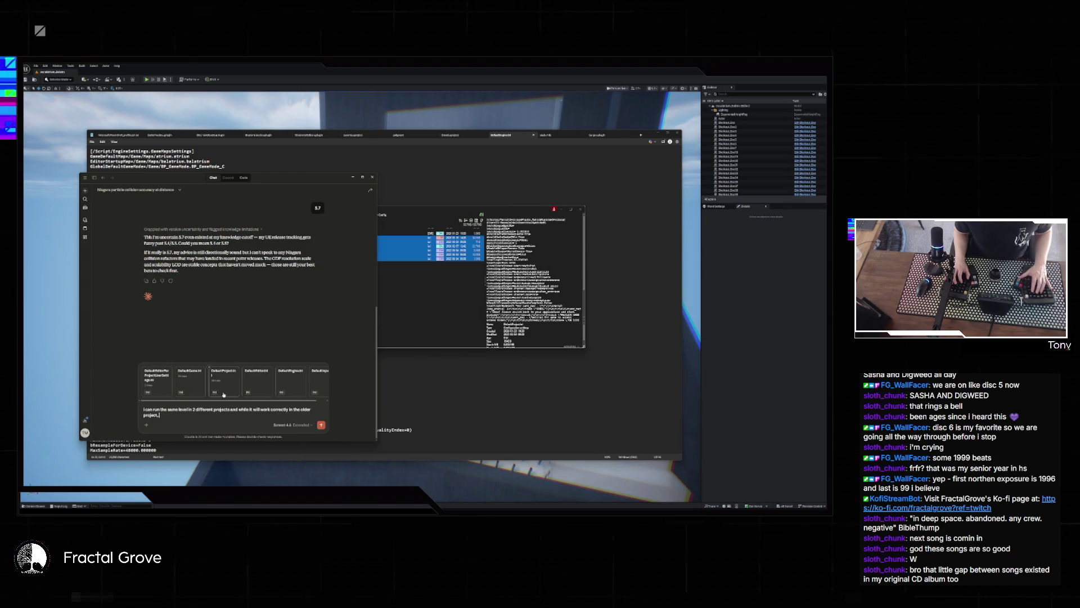
text( at a much farther distance)
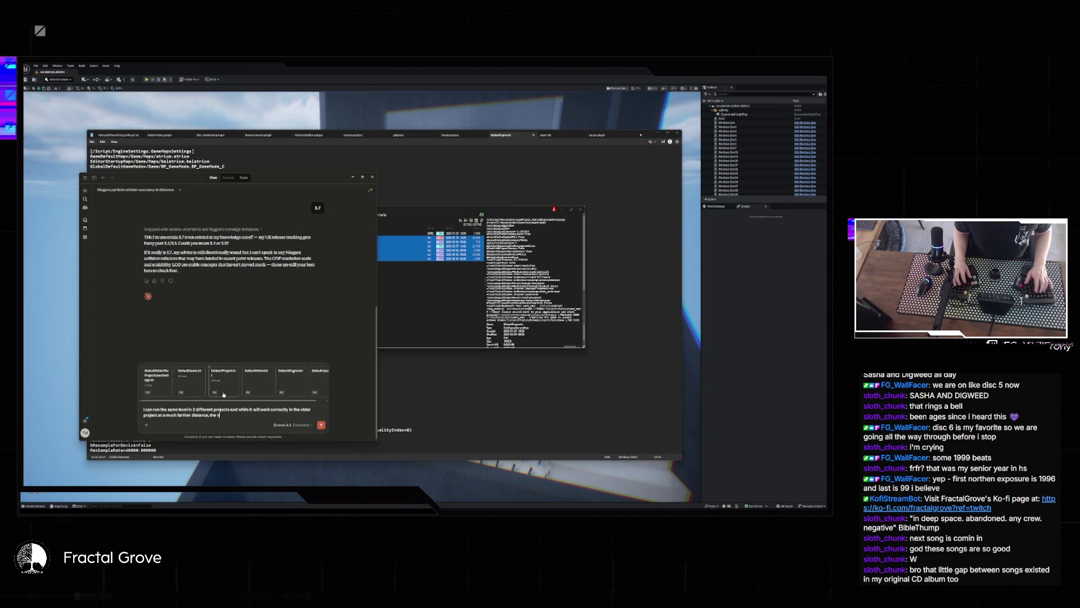
text(ws)
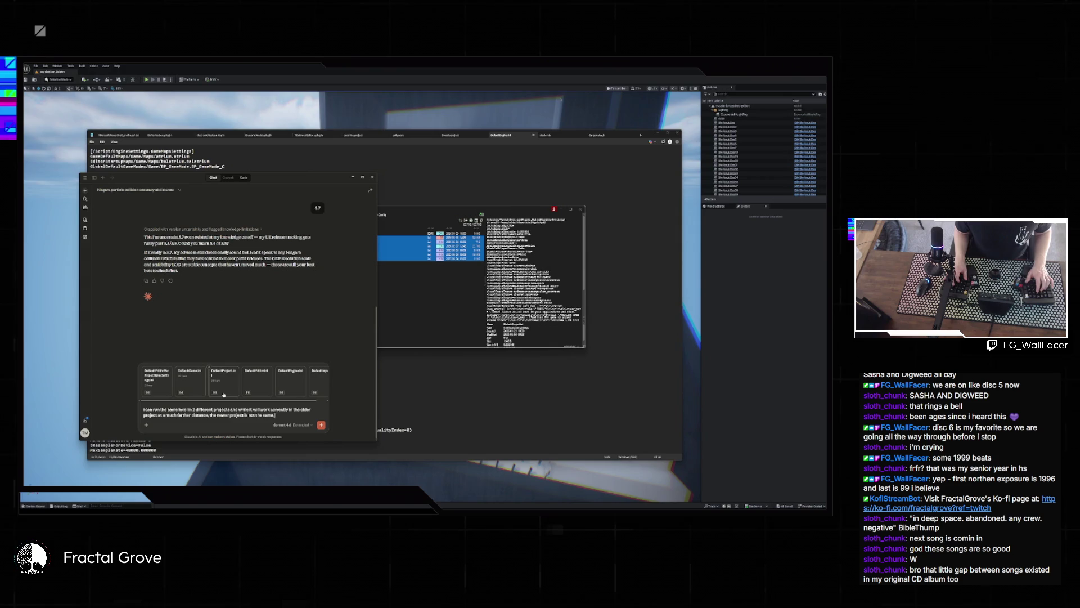
text(, despite it)
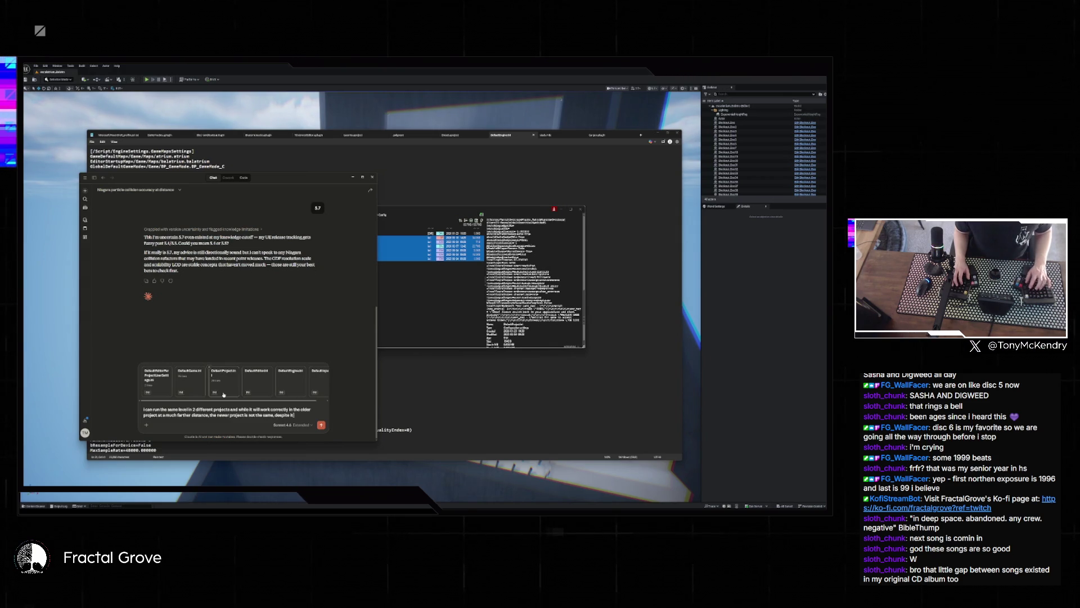
text( being the sam)
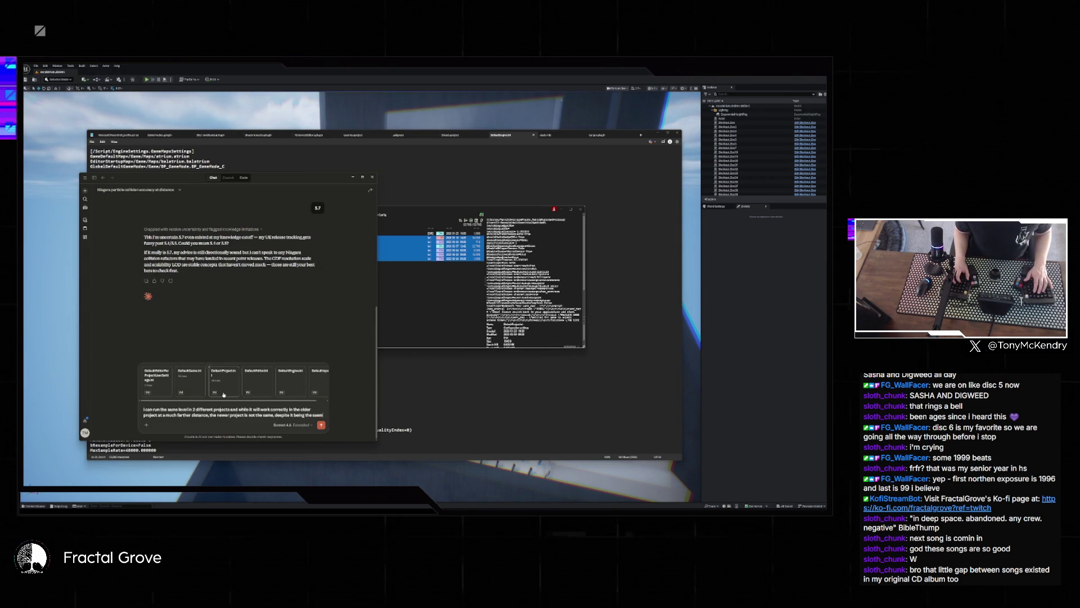
text(e )
text(level)
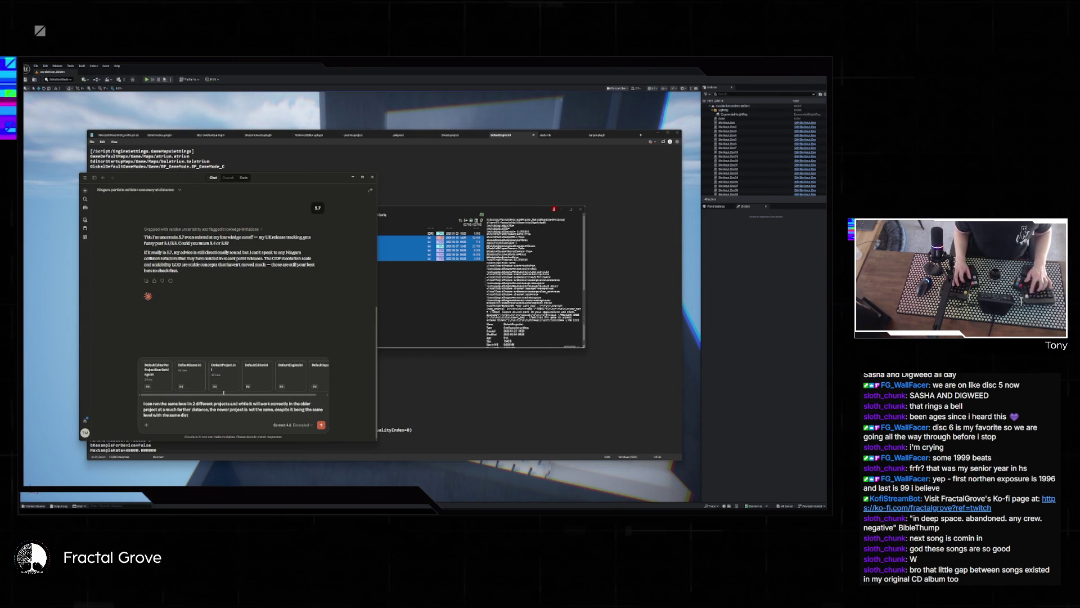
text(tance fields)
key(shift+Return)
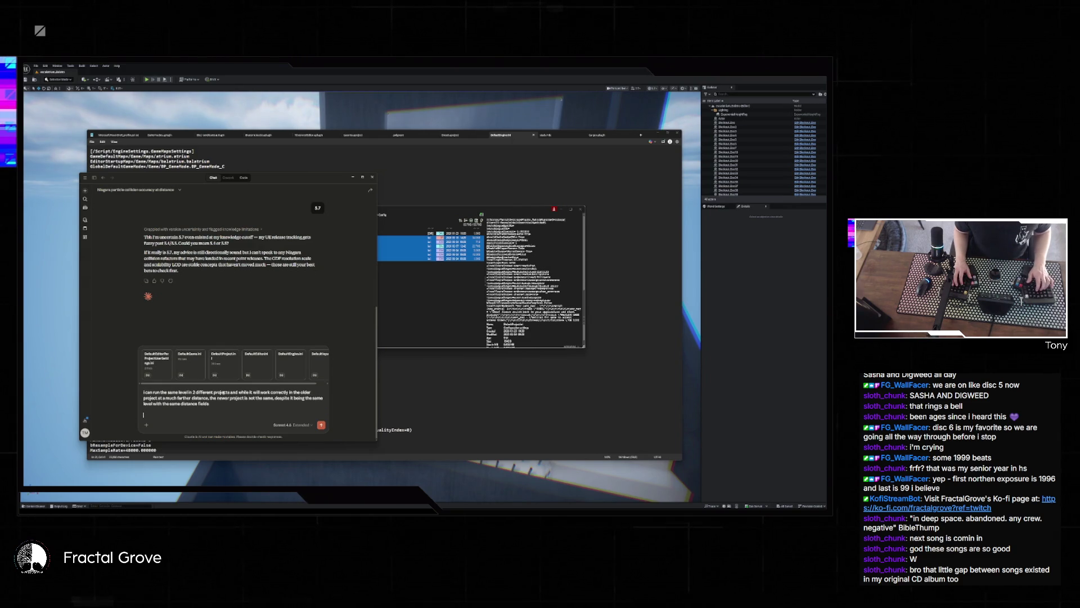
text(e settings from the old project where)
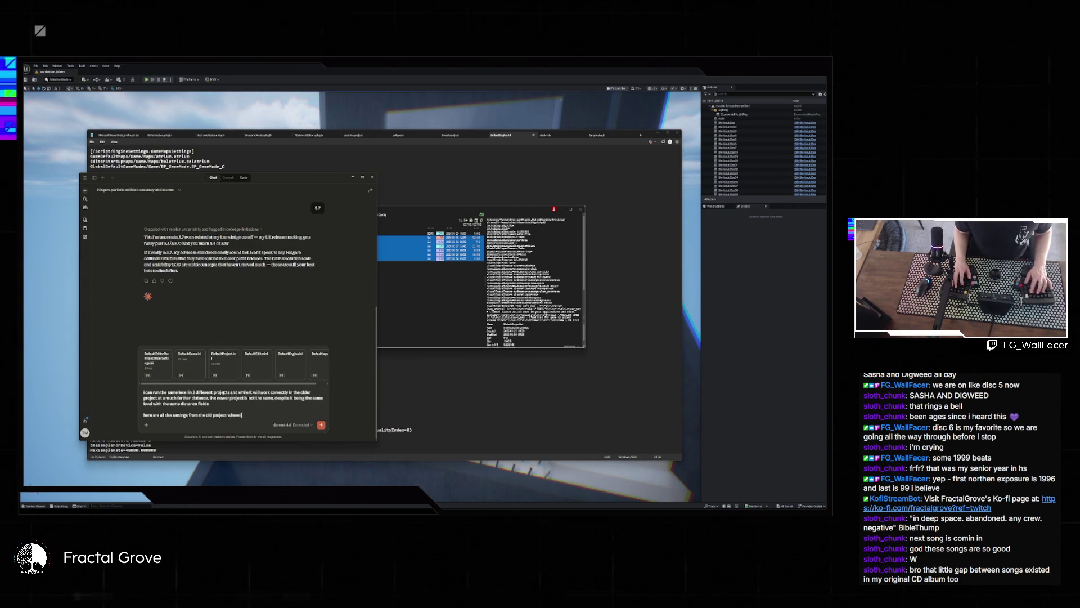
text( it works right - do you see anything t)
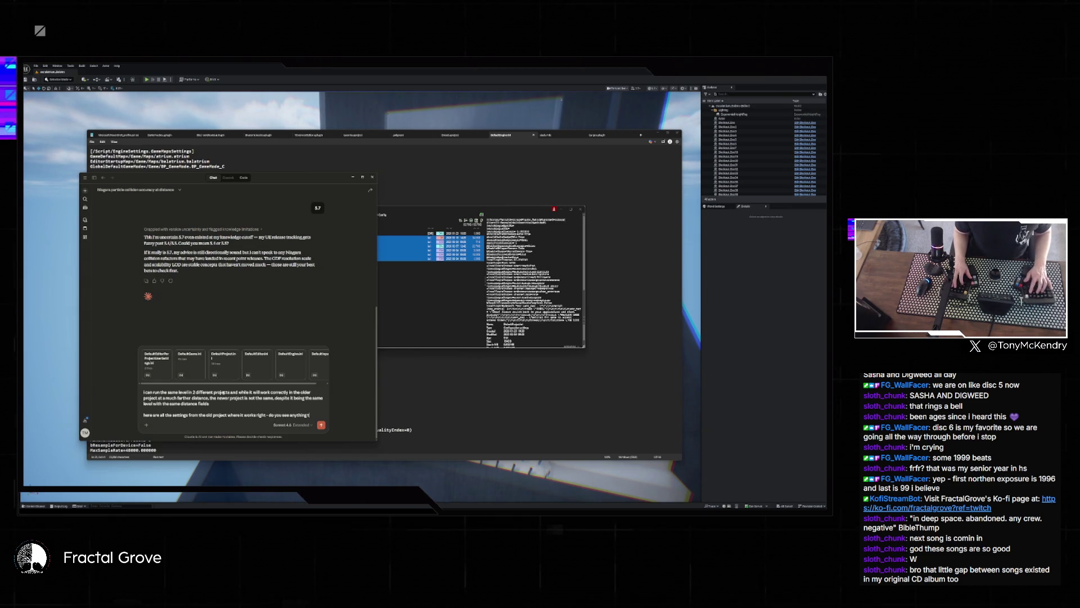
text(hat might help)
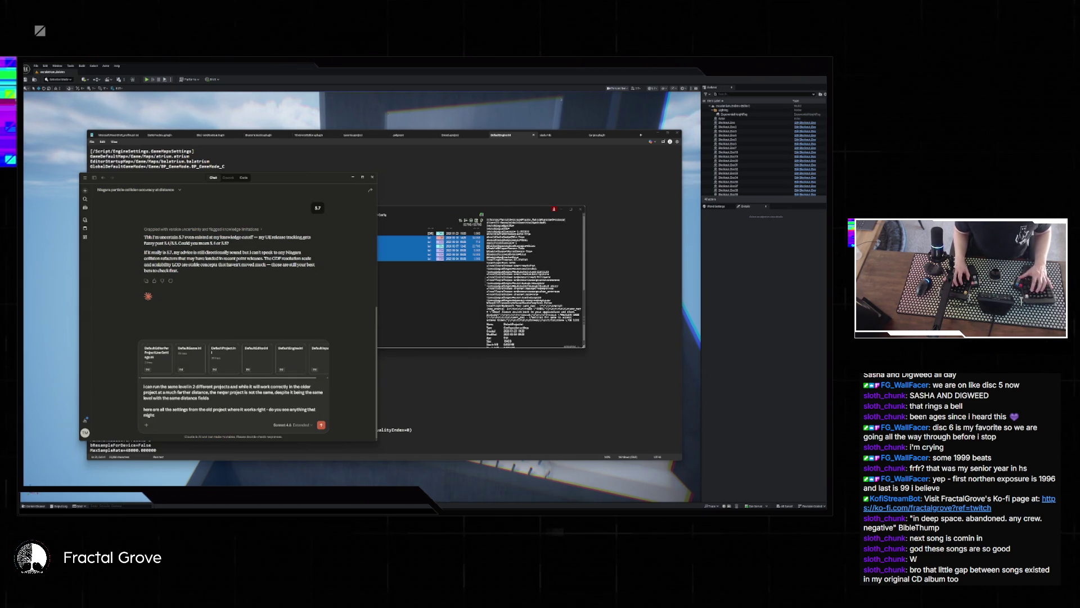
text(eed to be app)
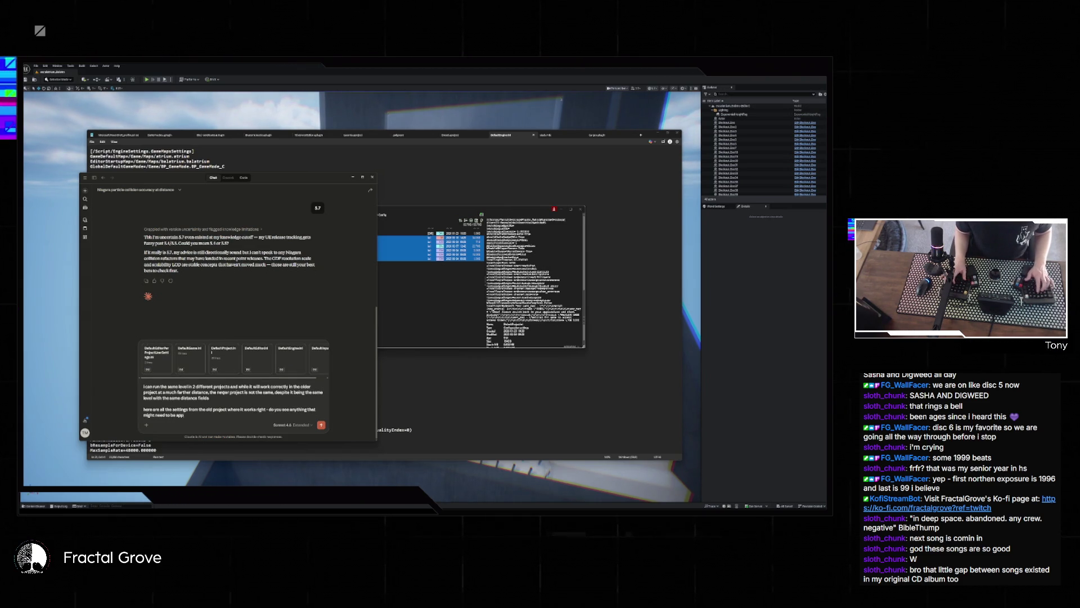
text(lied to the new project)
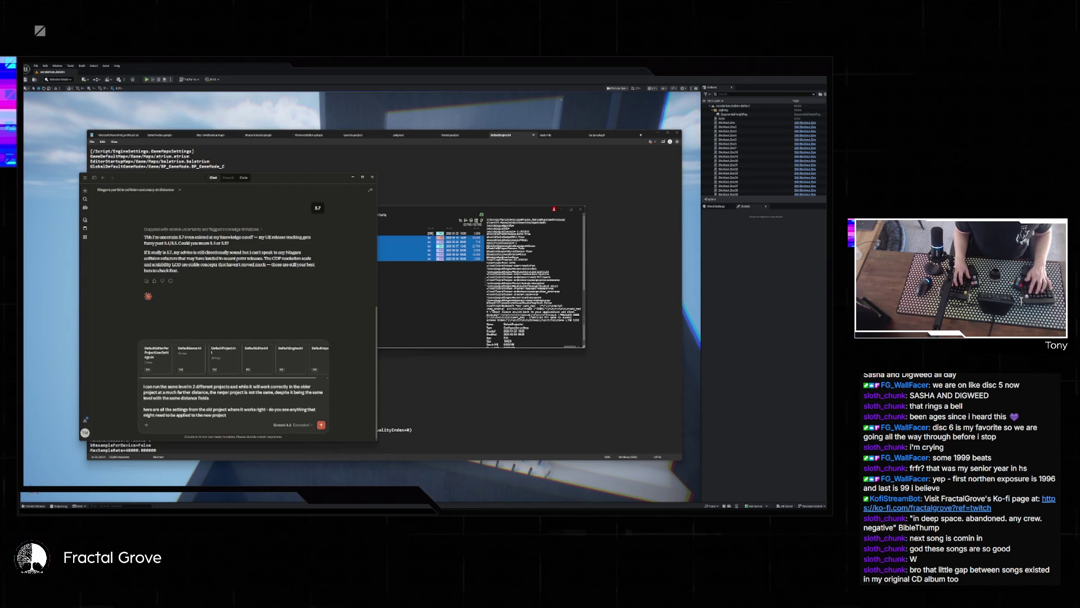
text( that would a)
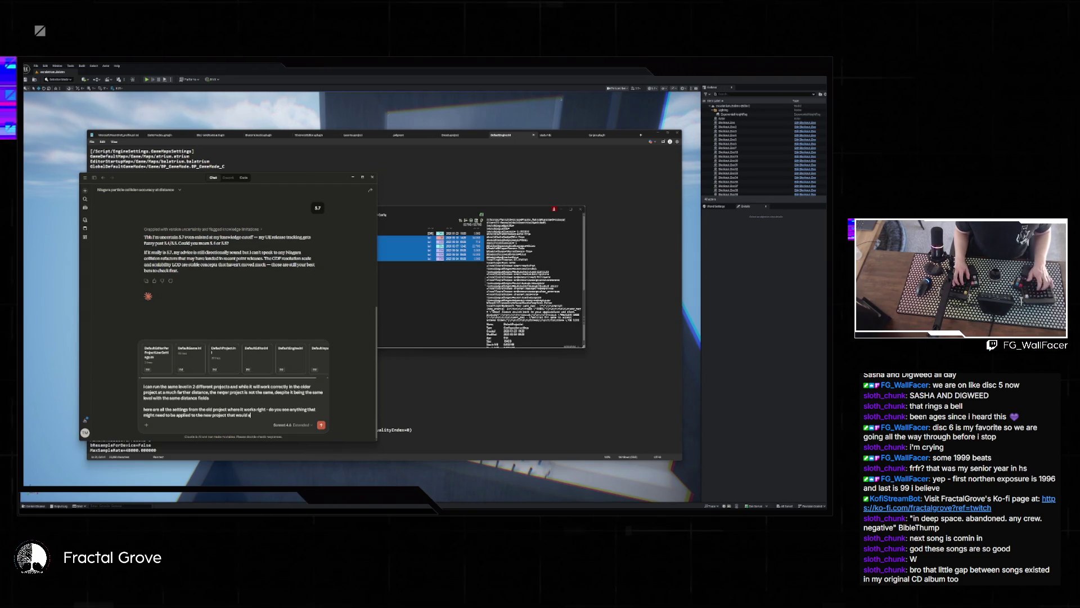
key(BackSpace)
text(change things)
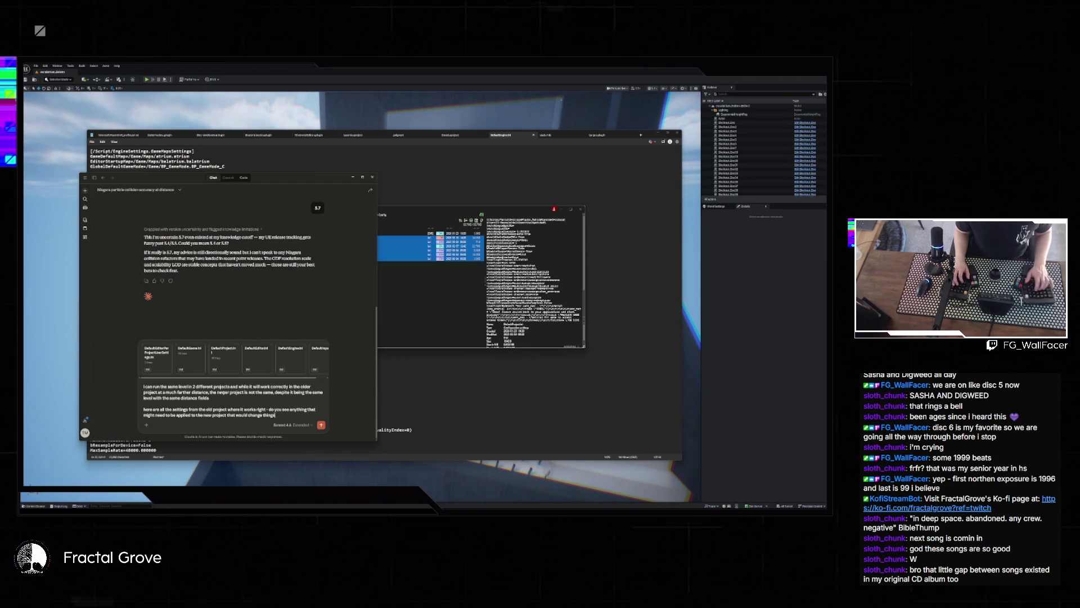
key(Return)
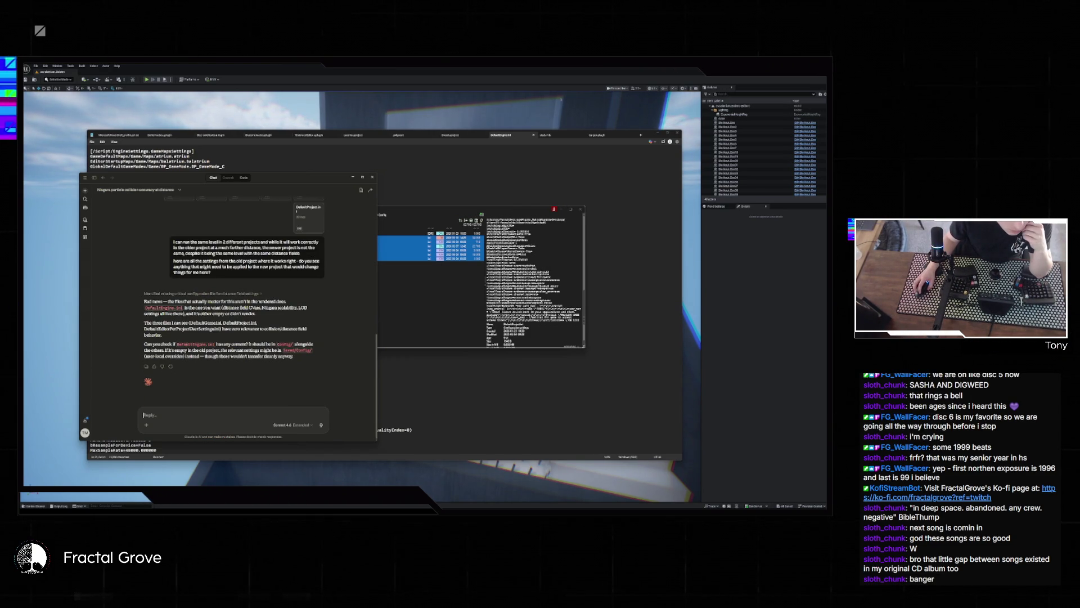
- Drag DefaultEngine.ini from the Config folder into Claude and send it
click(248, 498)
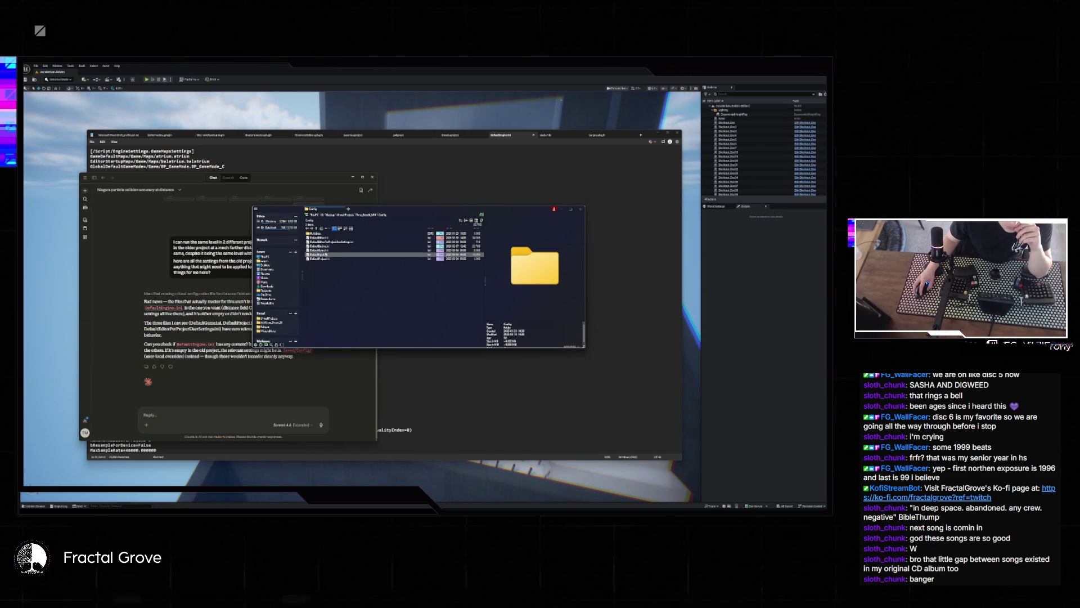
click(321, 246)
mouse_move(320, 246)
mouse_down()
mouse_move(224, 301)
mouse_move(204, 409)
mouse_up()
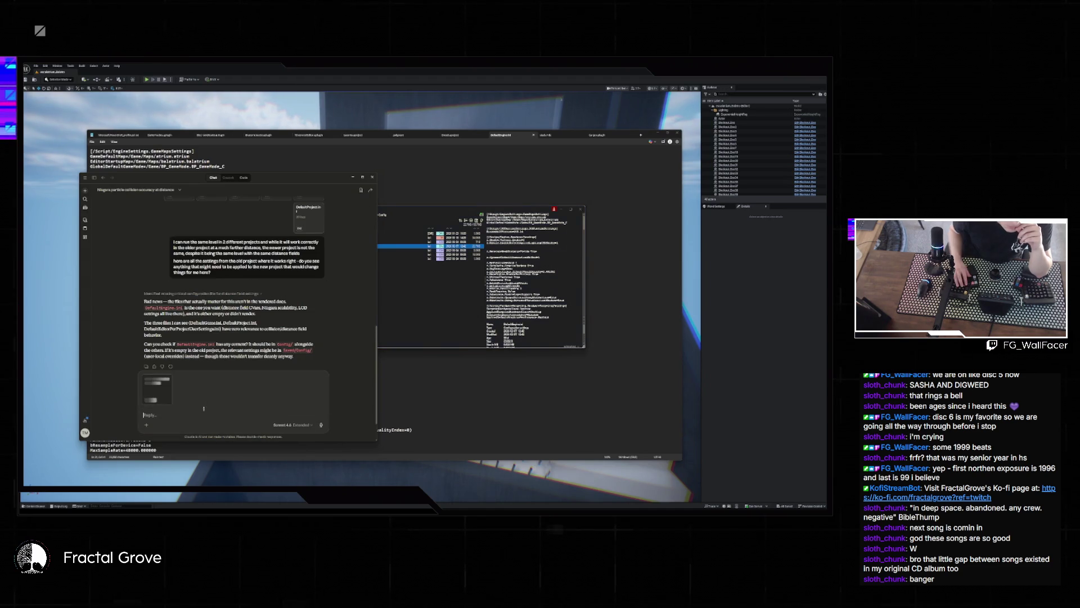
key(Return)
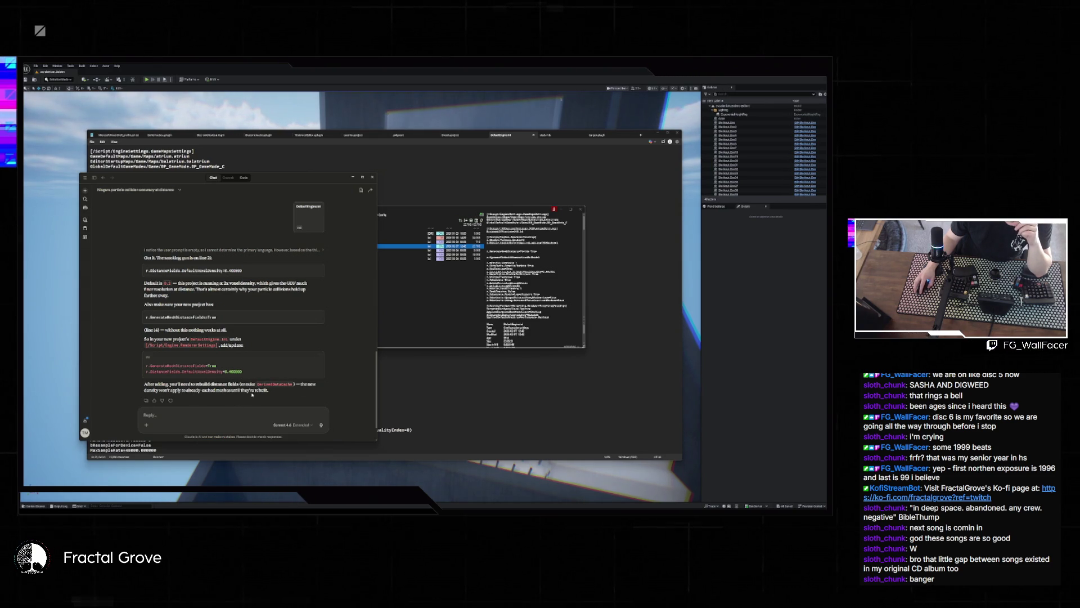
- Read Claude's advice on rebuilding distance fields, then switch back to the Unreal editor
triple_click(259, 390)
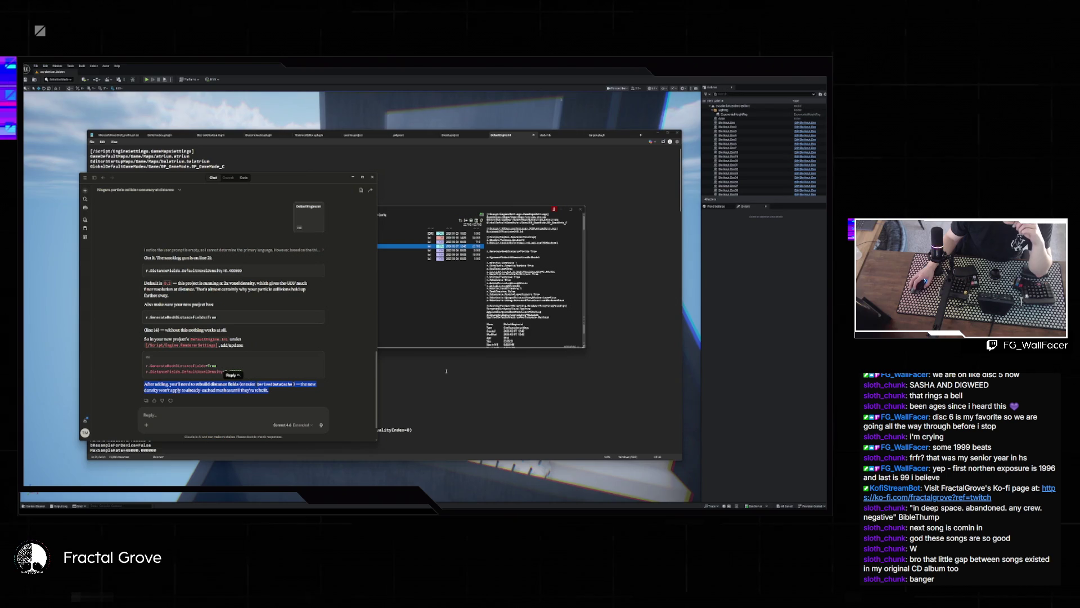
click(486, 374)
click(764, 243)
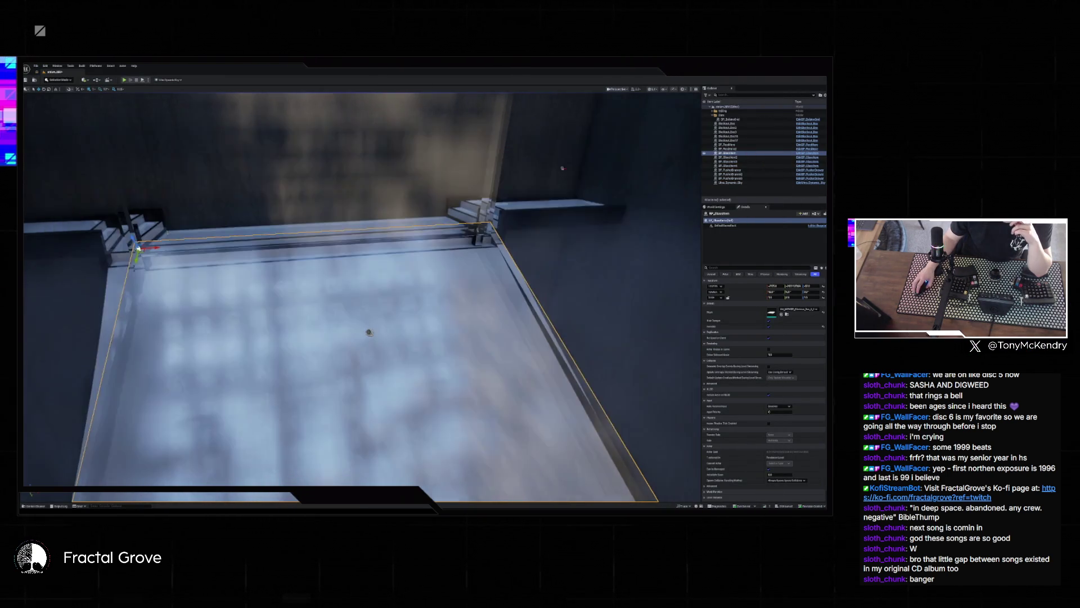
- Open the slab mesh beside the slanted panel and toggle its Generate Mesh Distance Field setting
mouse_move(369, 332)
mouse_down()
mouse_move(369, 265)
mouse_move(332, 332)
mouse_up()
mouse_move(436, 194)
mouse_down()
mouse_move(436, 211)
mouse_move(436, 194)
mouse_up()
click(445, 252)
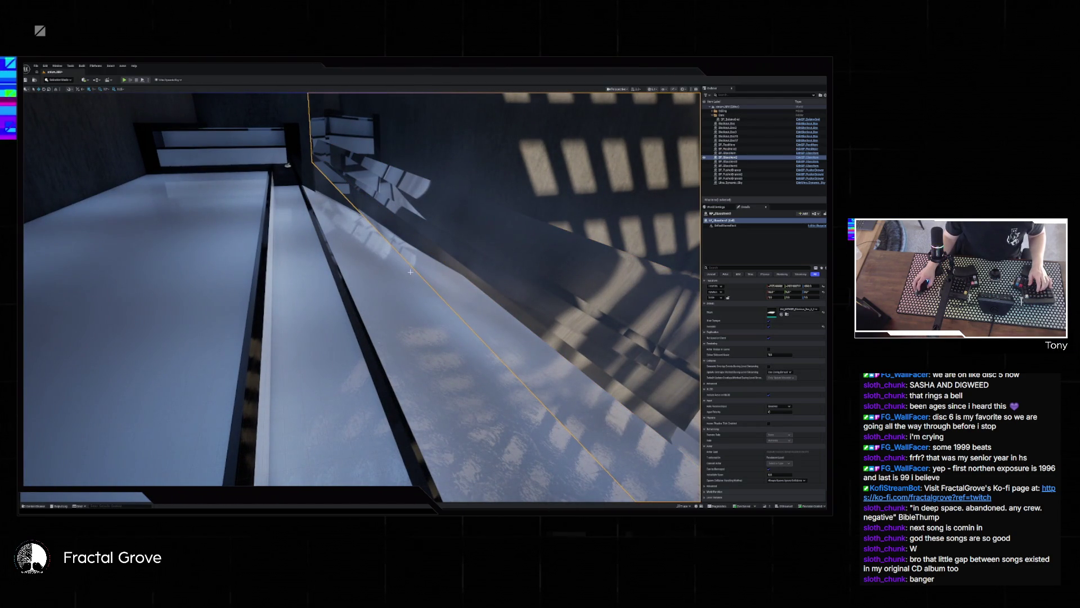
key(ctrl+space)
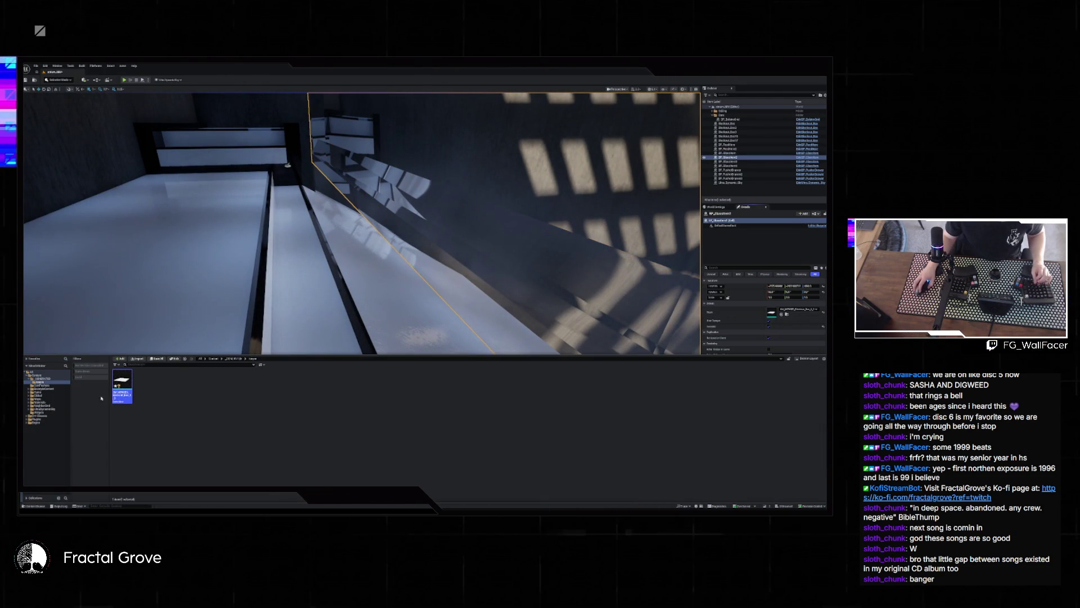
double_click(122, 383)
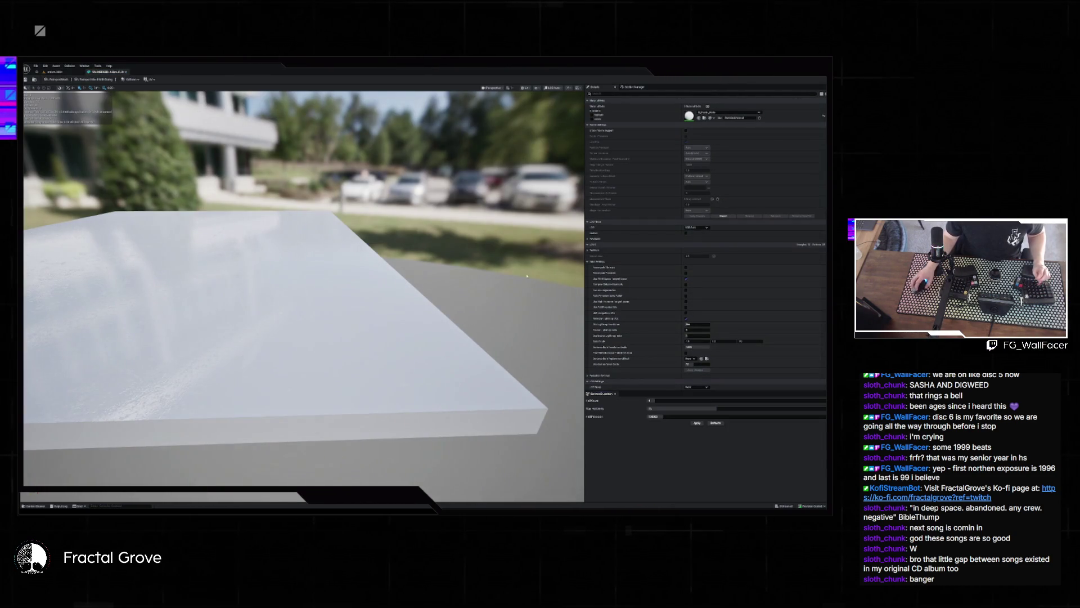
click(635, 94)
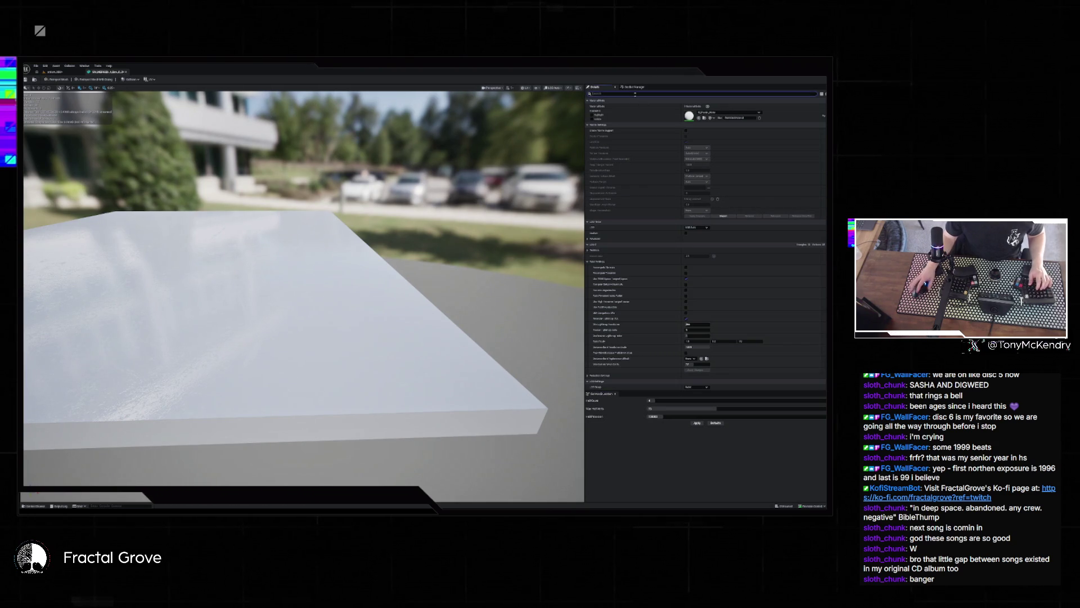
text(distancefield)
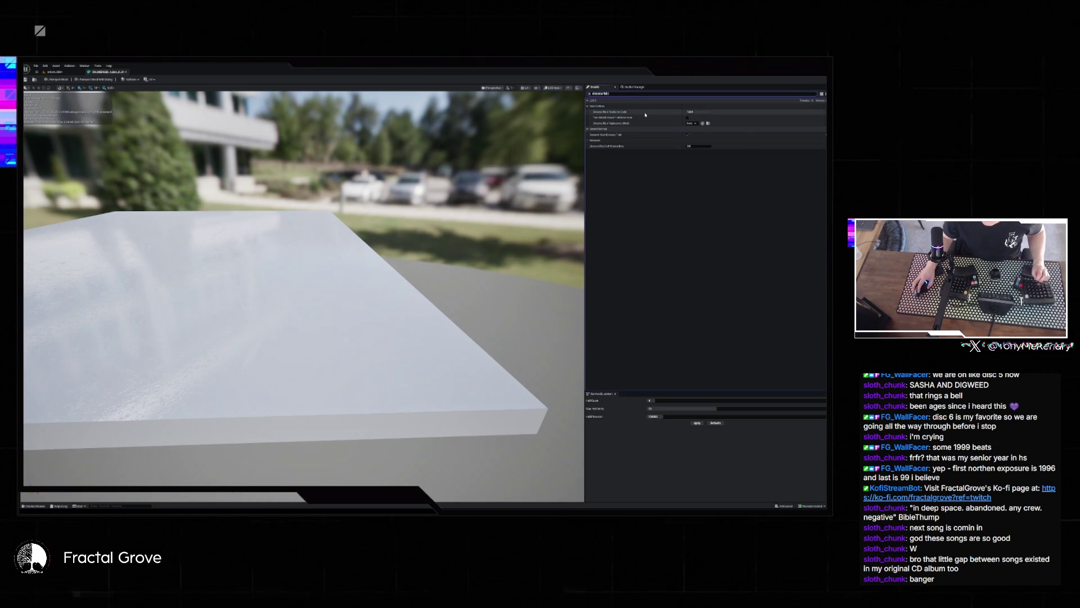
click(687, 135)
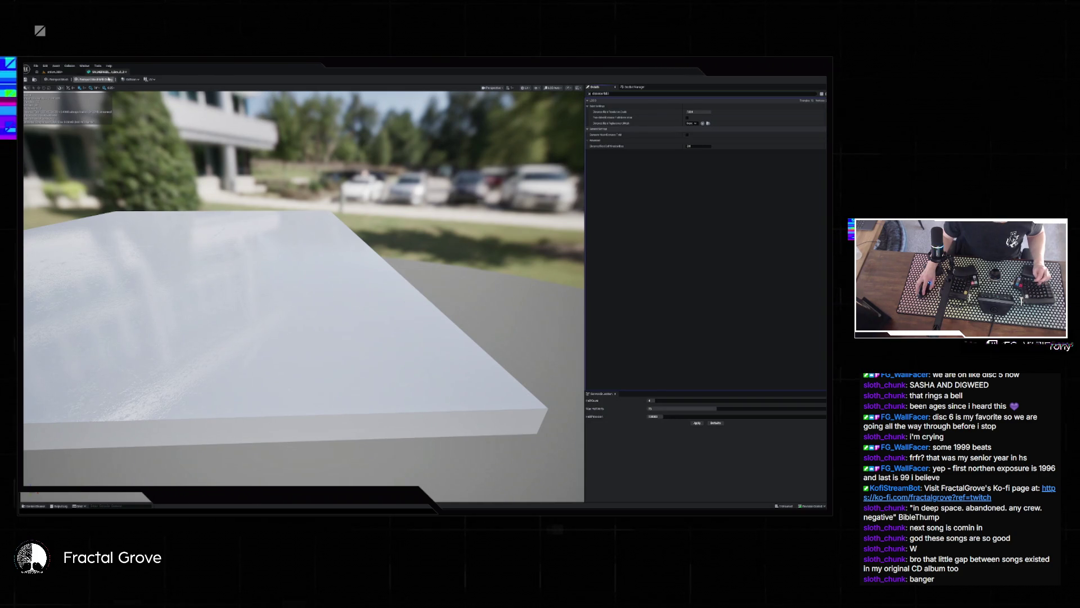
key(ctrl+w)
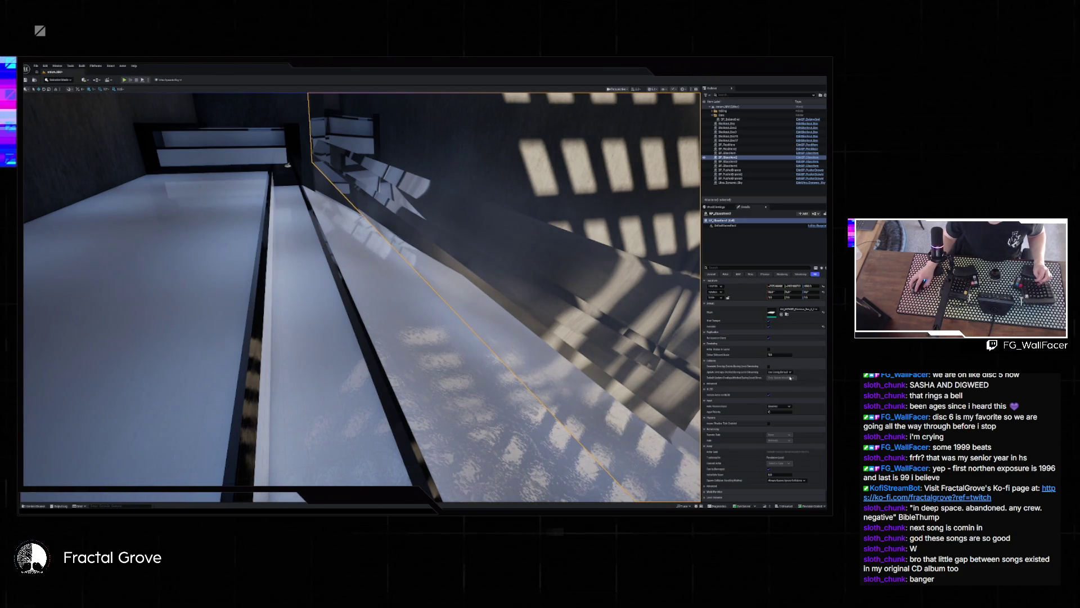
- Reopen the slab mesh, enable Generate Mesh Distance Field, and play the tower level
key(ctrl+space)
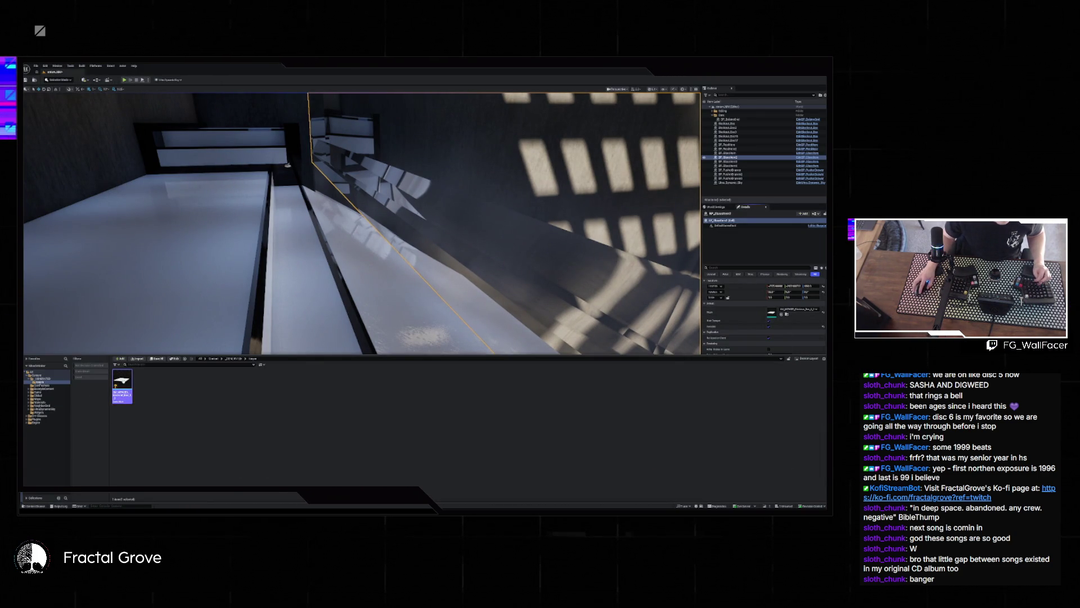
double_click(122, 383)
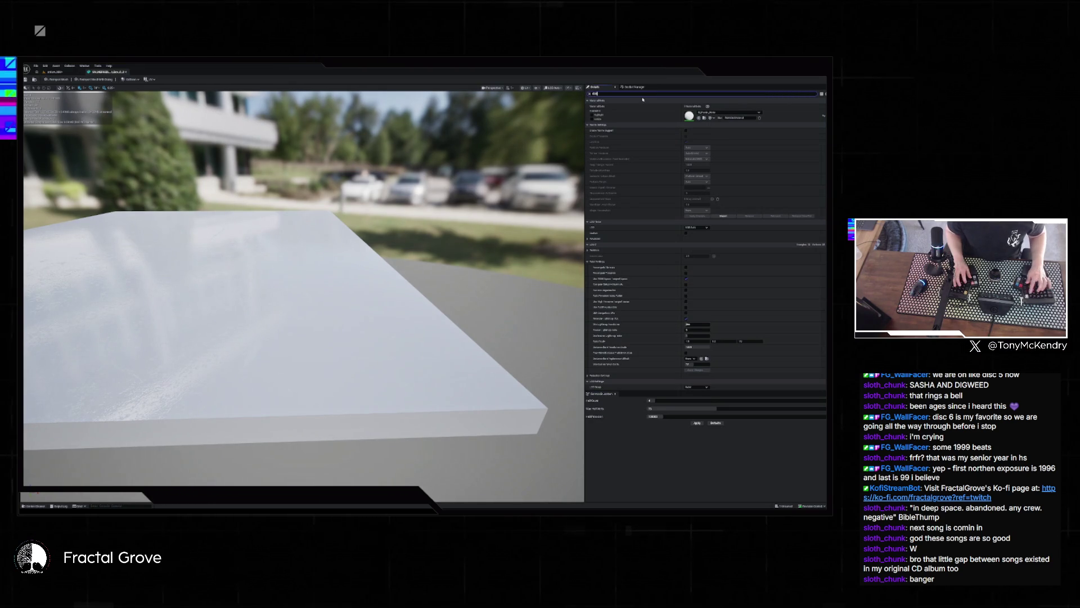
text(distance)
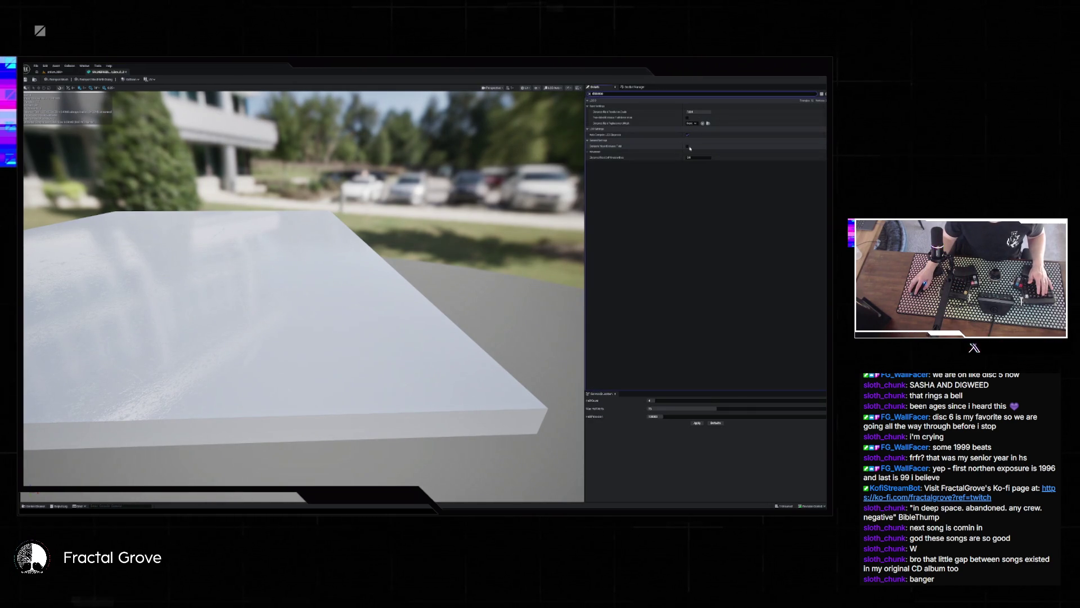
click(688, 146)
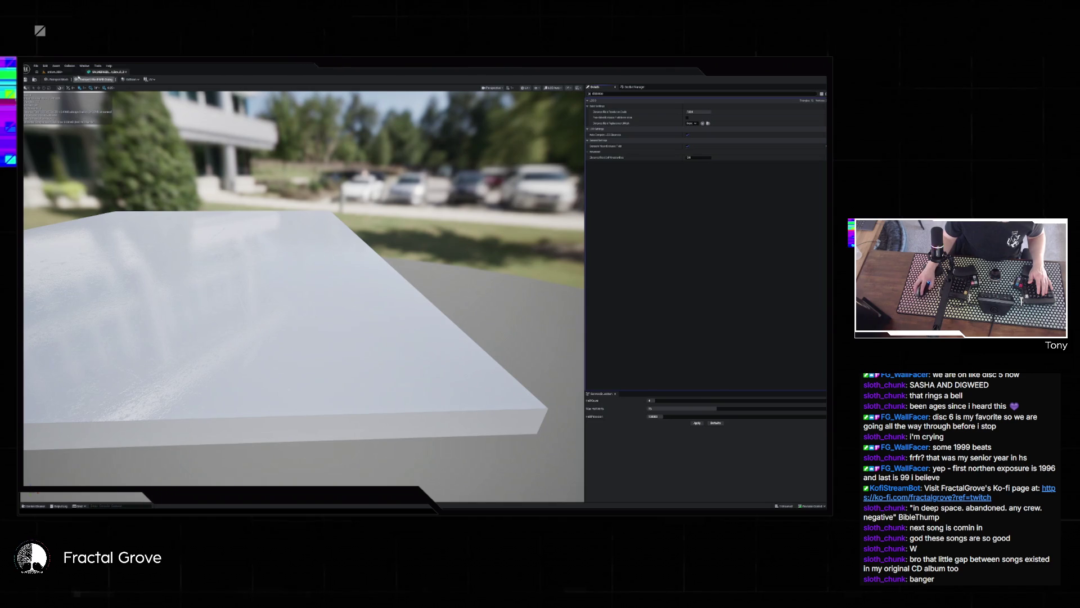
click(55, 72)
click(125, 80)
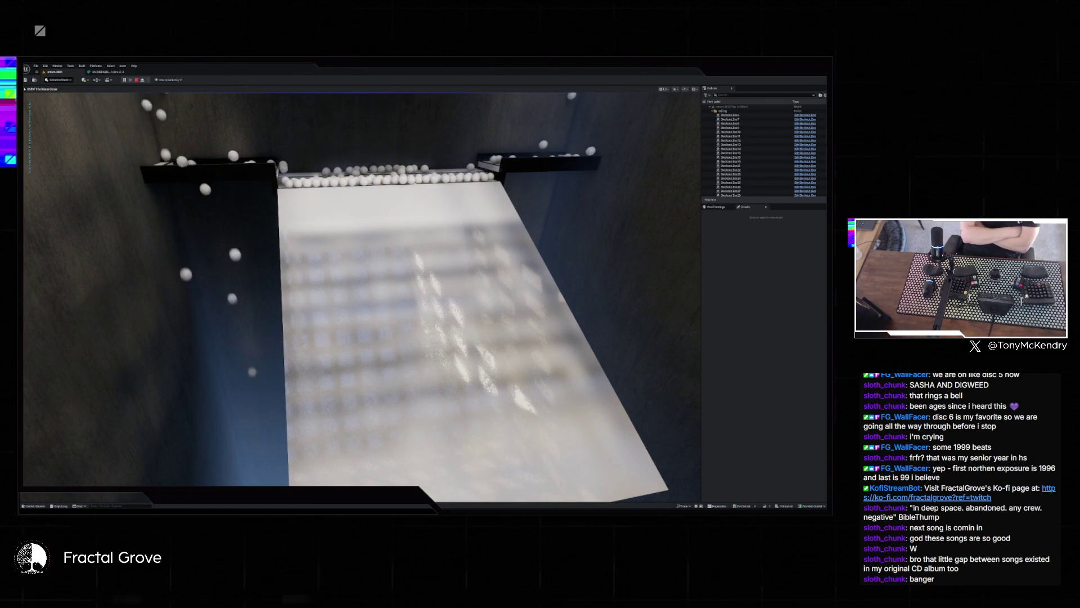
- Stop the play session and briefly look through the editor's Window options
key(Escape)
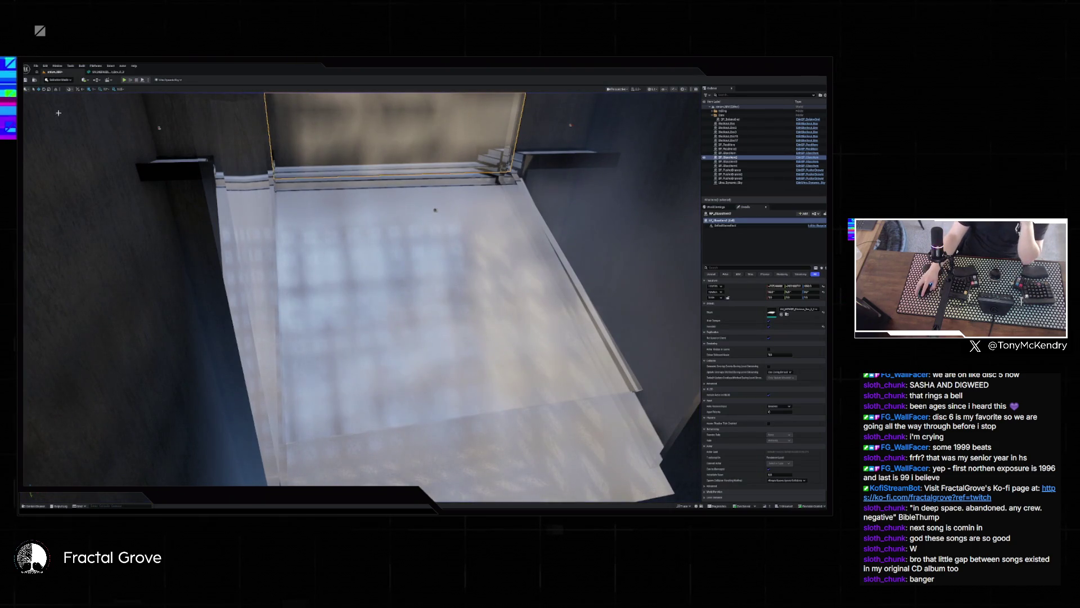
click(57, 66)
mouse_move(76, 88)
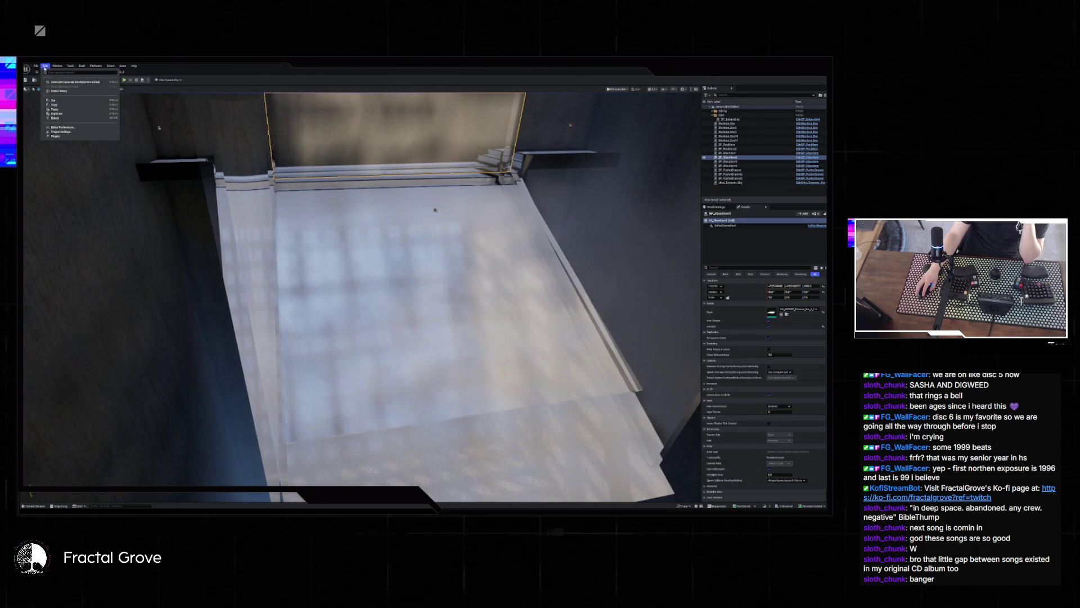
click(45, 66)
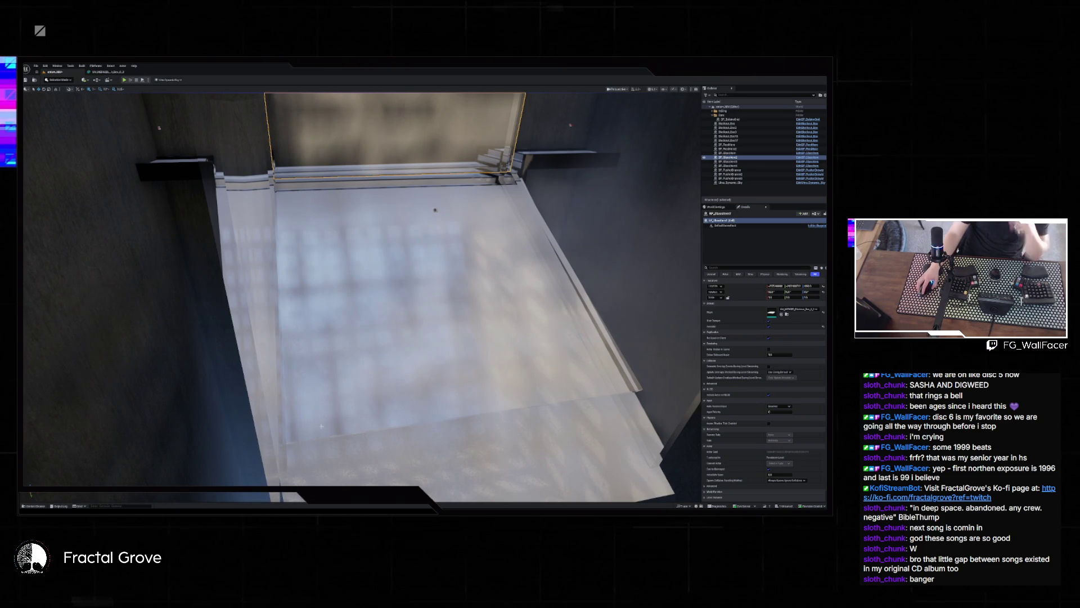
- Filter the floor box's Details for 'distance' settings, then return to the Claude chat
click(528, 444)
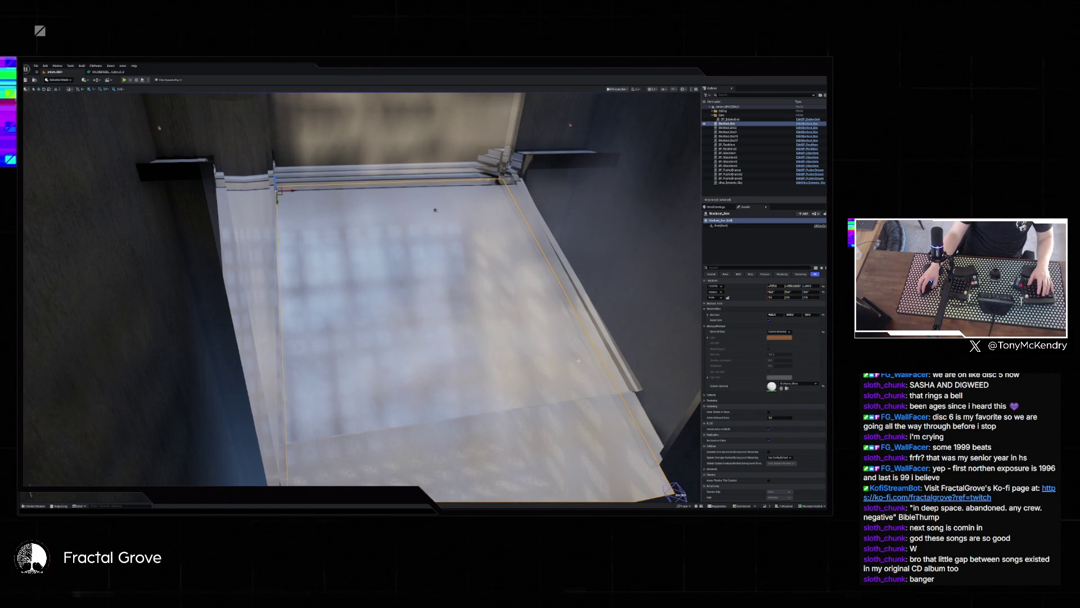
click(722, 268)
text(distance)
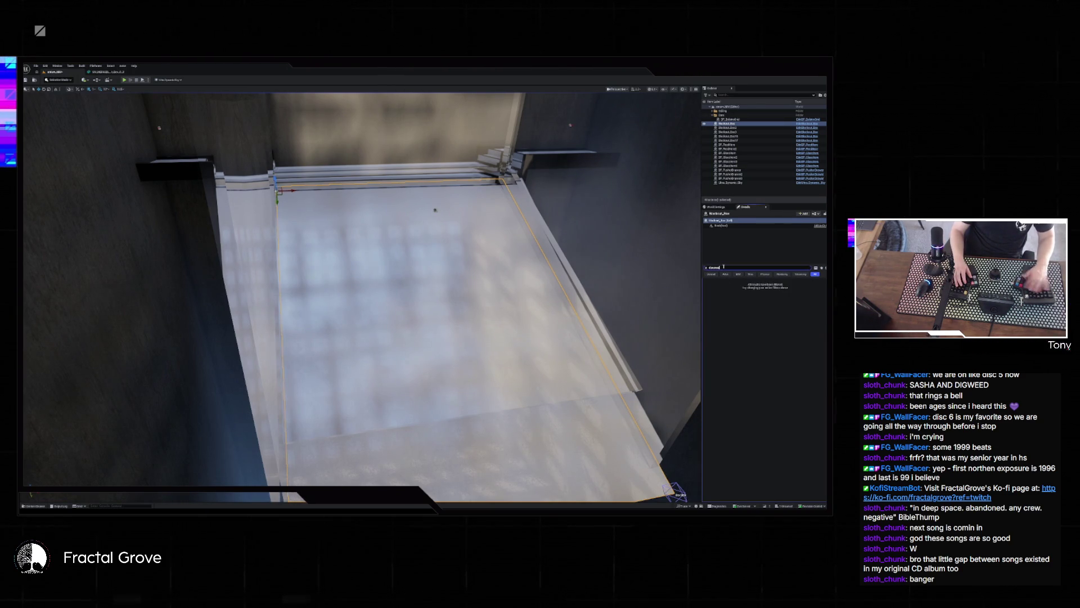
key(Escape)
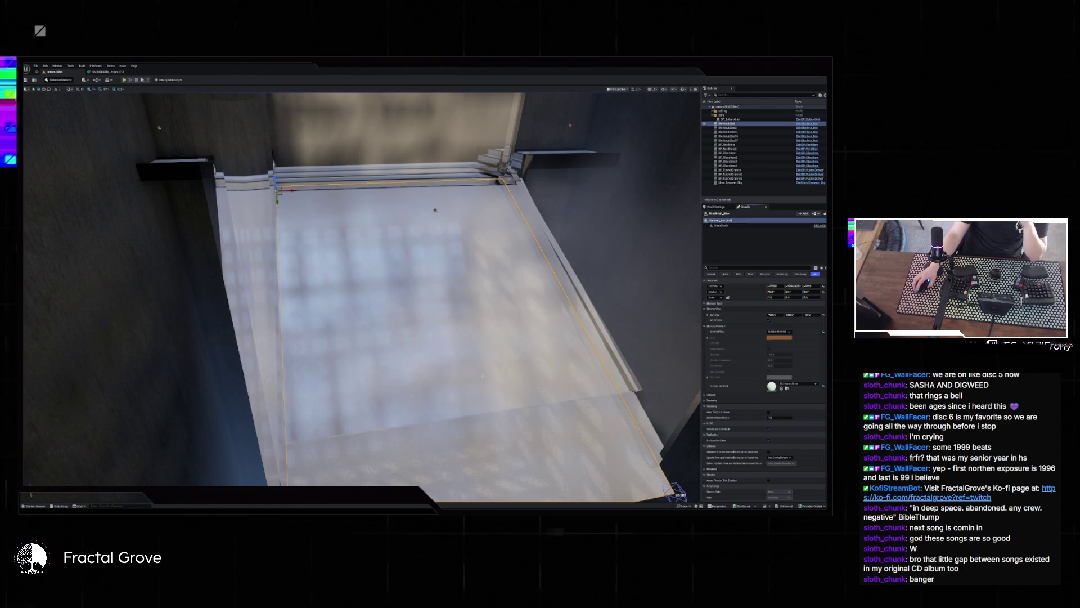
key(alt+Tab)
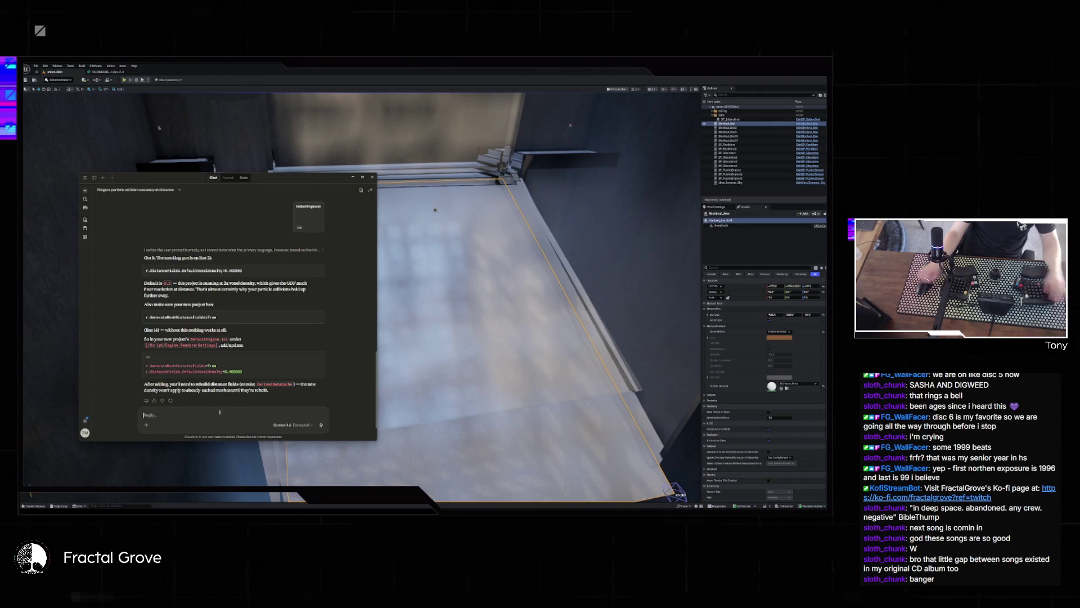
- Ask Claude 'is there a way to rebuild them all?' about distance fields, then check Unreal's Build menu
text(w there a)
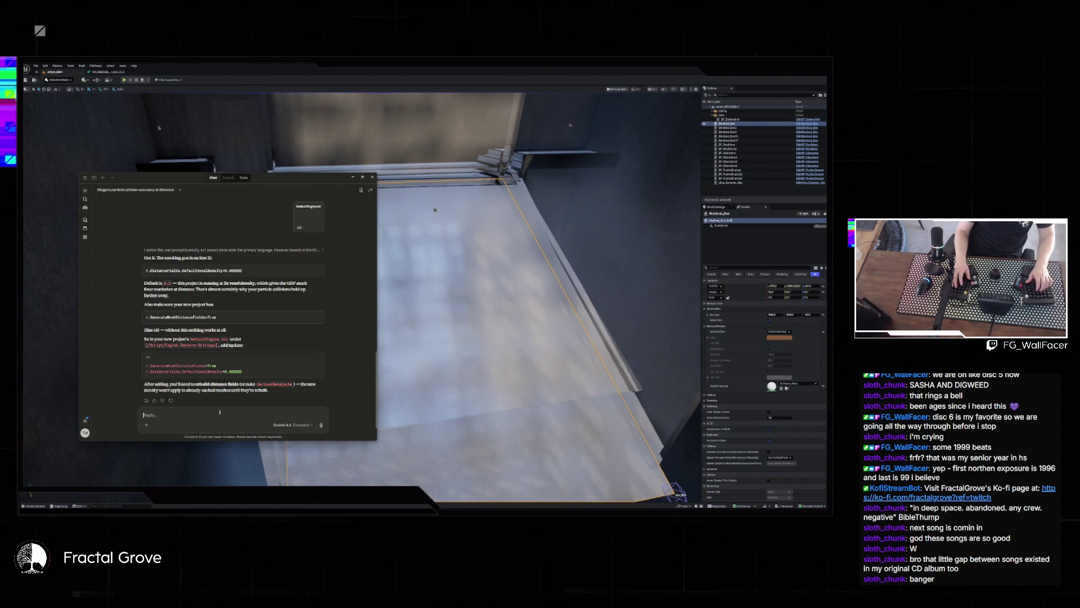
text(rebuild them all?)
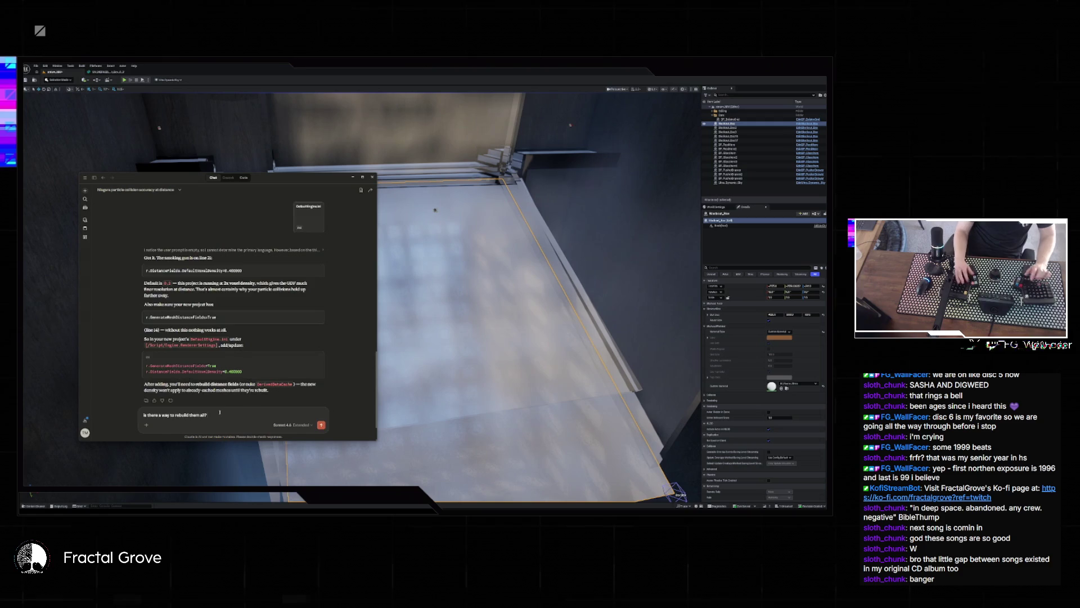
key(Return)
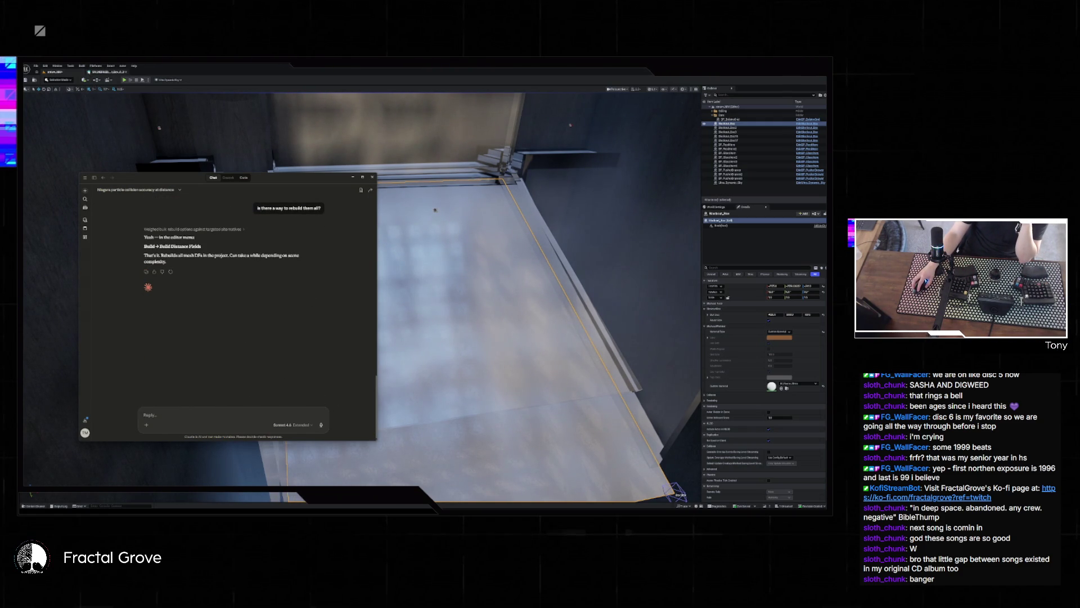
click(82, 65)
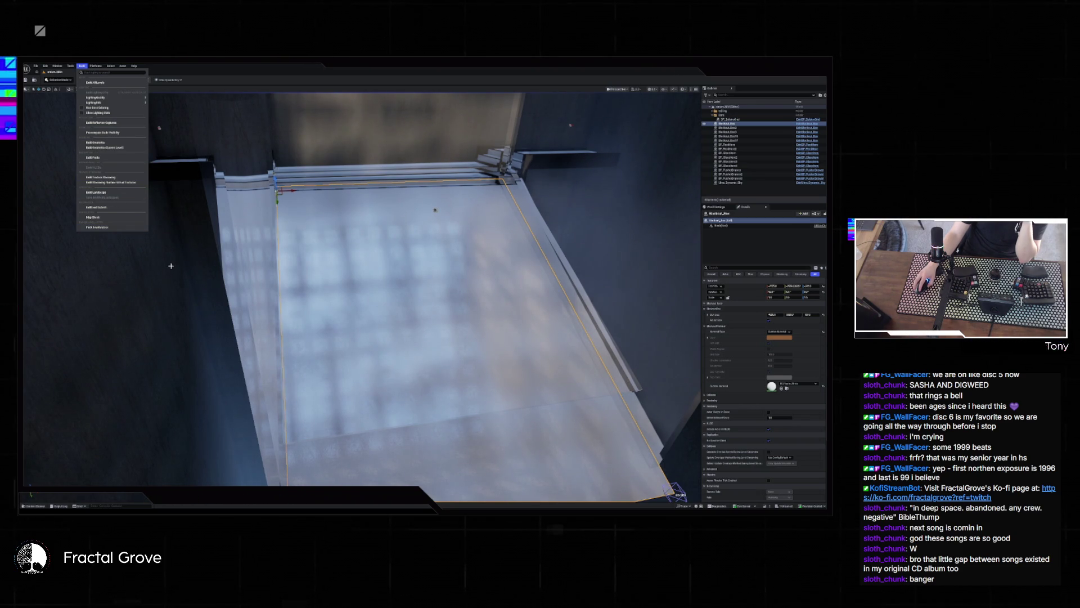
- Search Unreal's Build menu for 'quality' to find a distance-field rebuild option
mouse_move(129, 102)
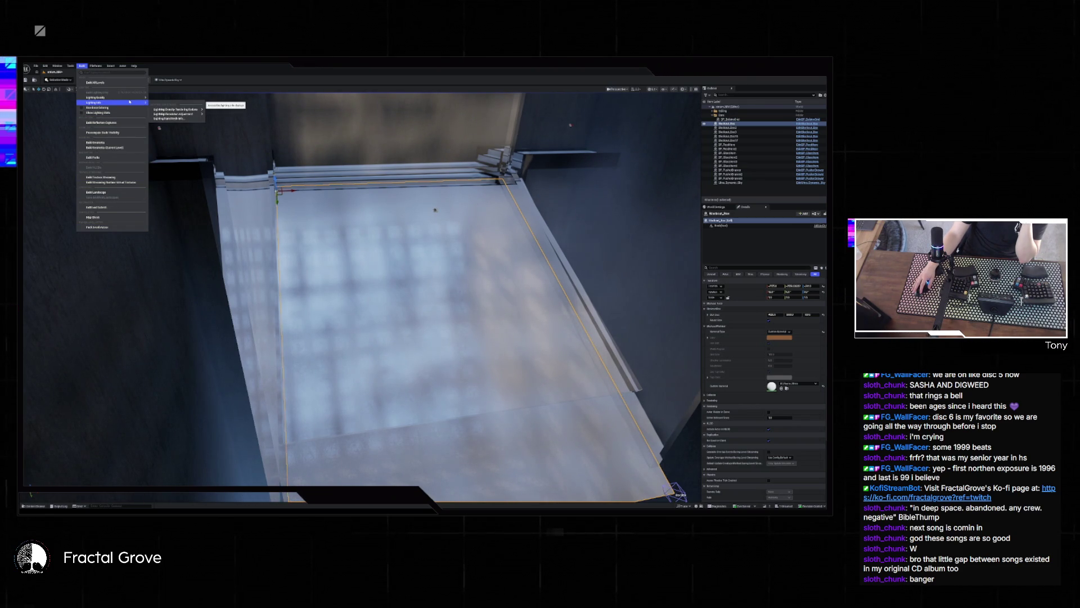
click(106, 74)
text(quality)
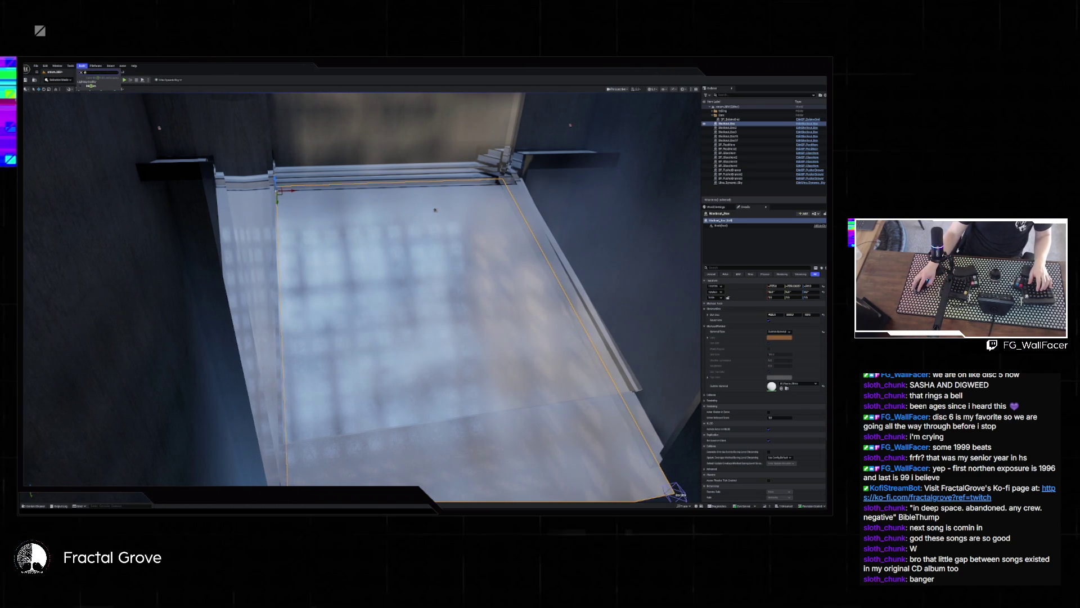
key(alt+Tab)
- Tell Claude 'i dont see that option' and bring up the Chrome browser
text(that option)
key(Return)
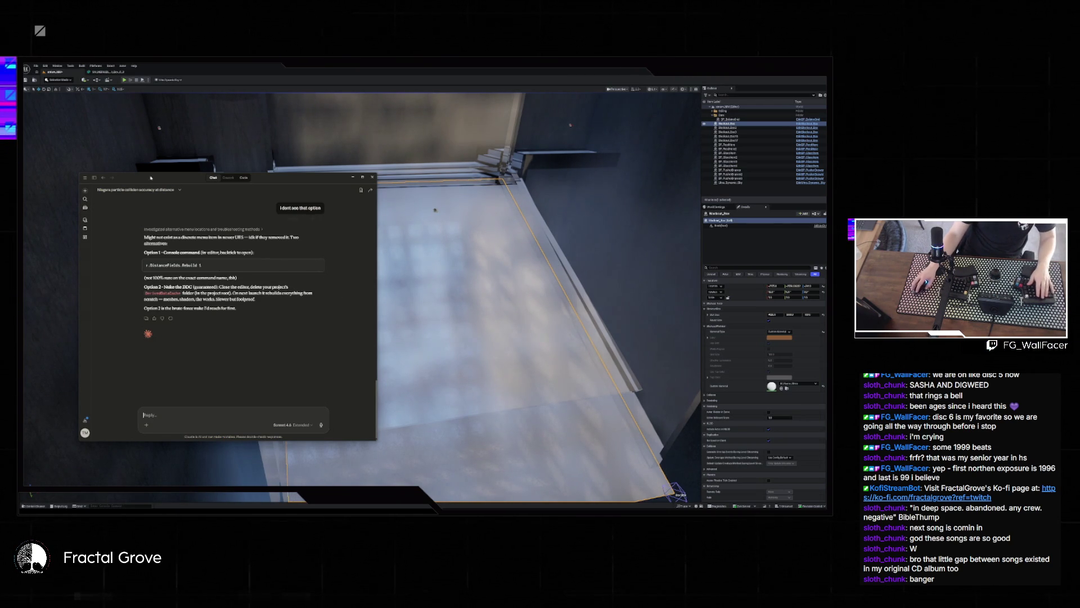
mouse_move(406, 505)
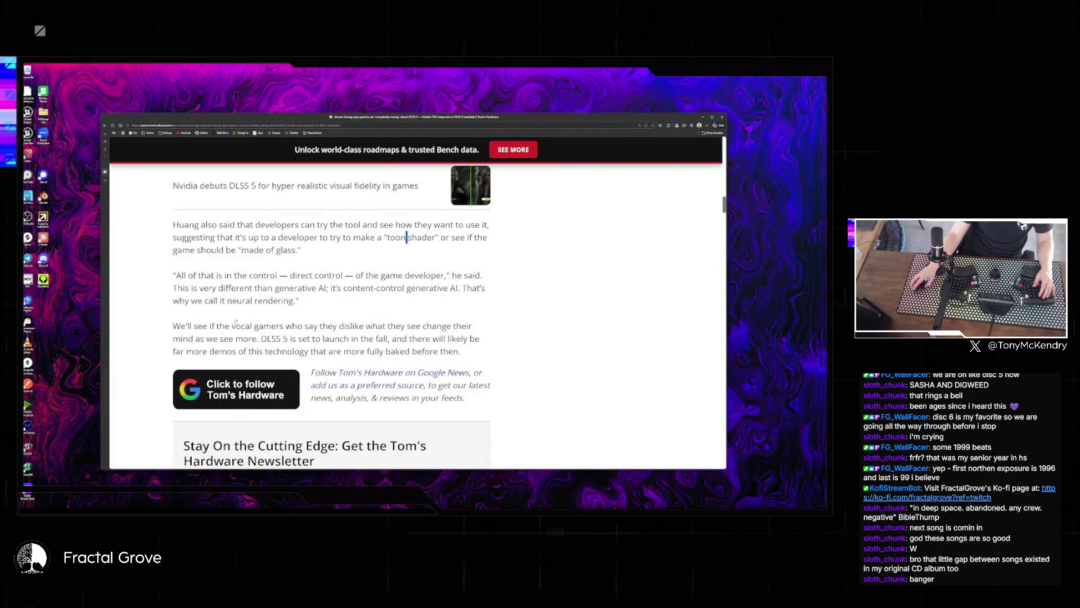
- Search the web for 'rebuild distance fields unreal' in a new browser tab
click(405, 490)
key(ctrl+t)
text(rebuild distance field)
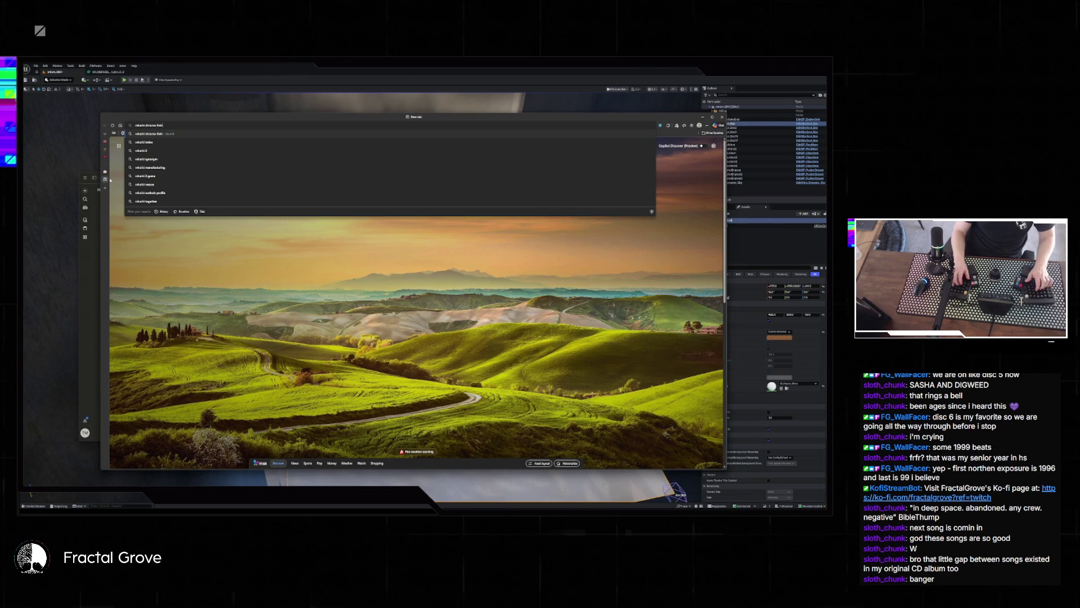
text(s unreal)
key(Return)
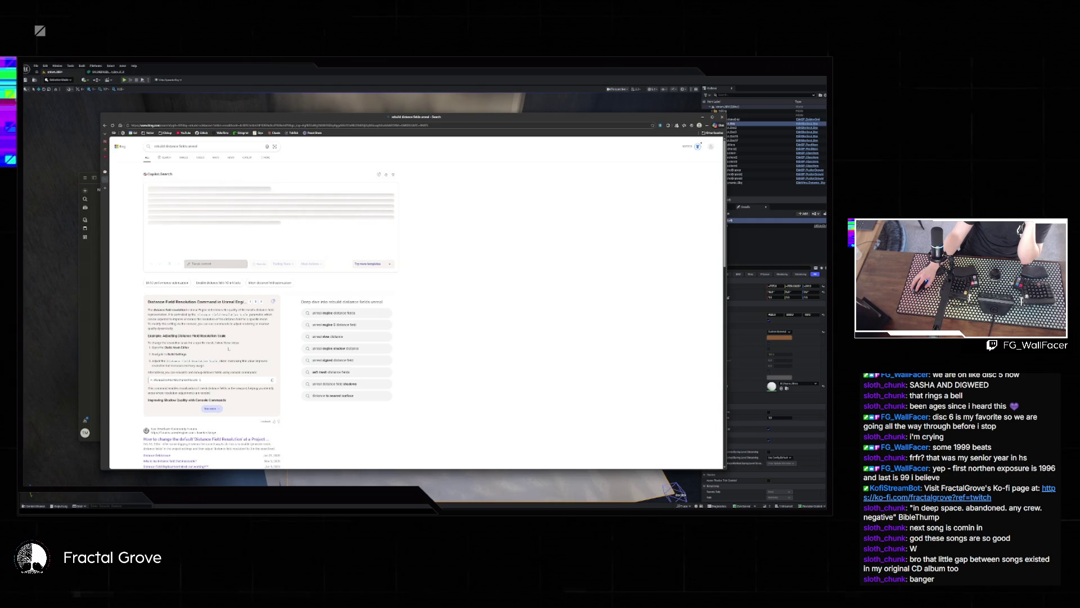
- Expand the Distance Field Resolution answer and open the Epic forum thread on default Distance Field Resolution
scroll(251, 372, down, 1)
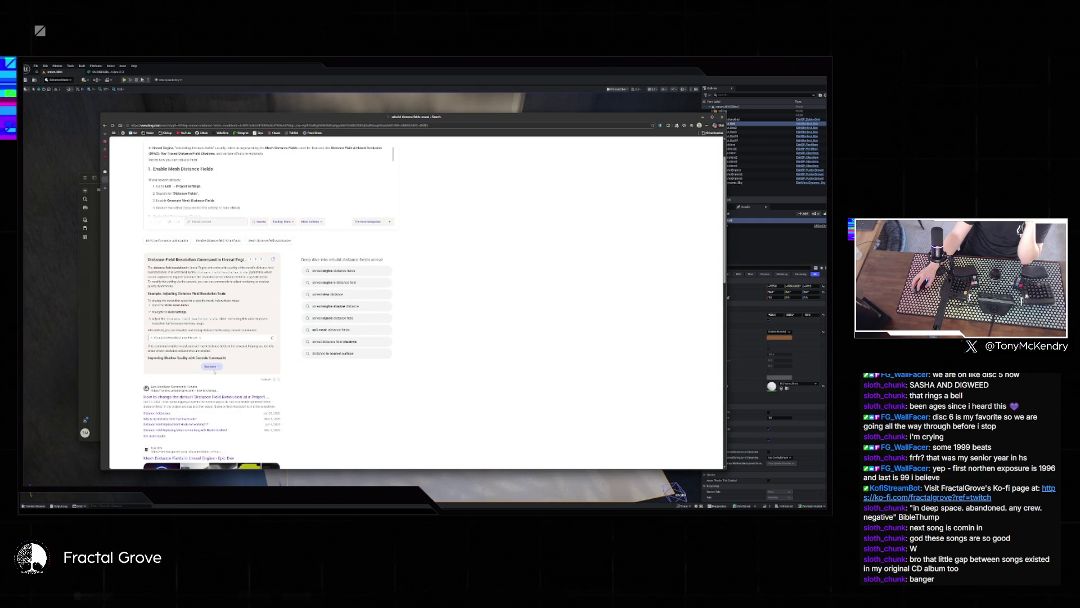
click(212, 366)
scroll(251, 370, down, 2)
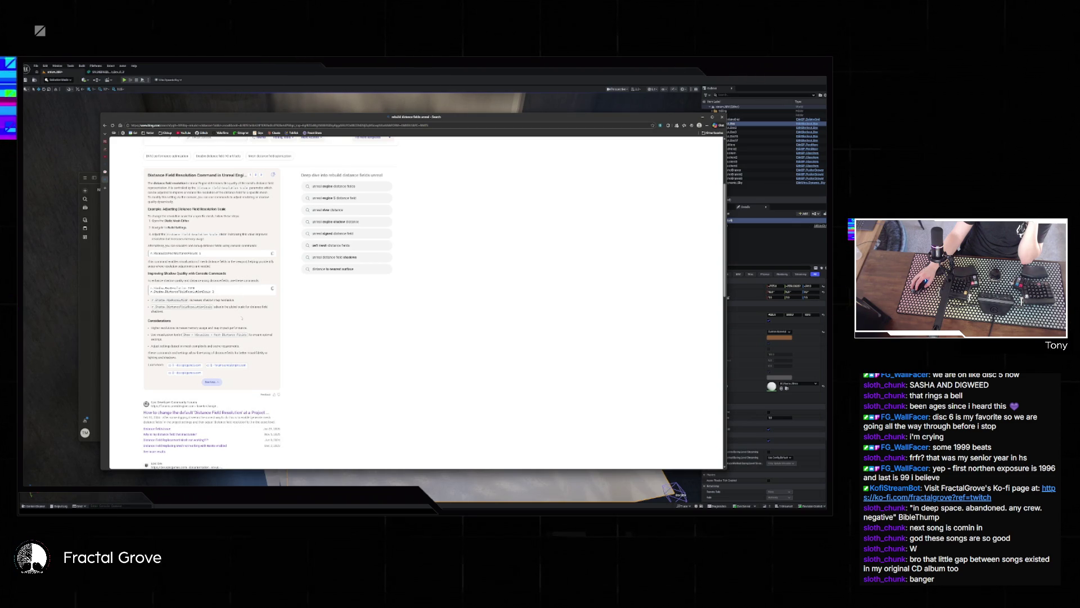
scroll(253, 332, down, 2)
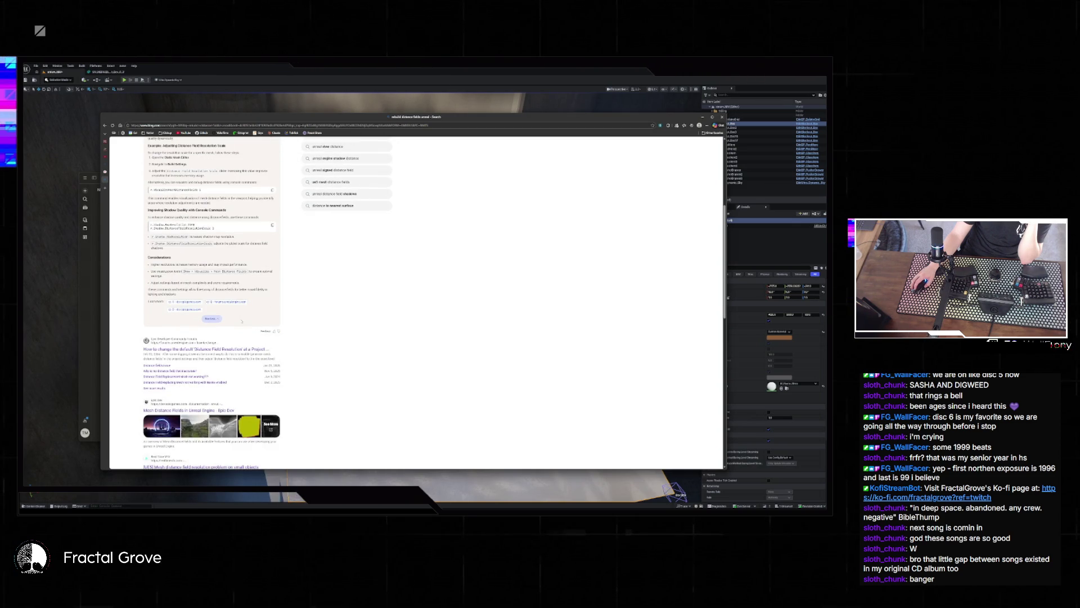
scroll(260, 335, down, 2)
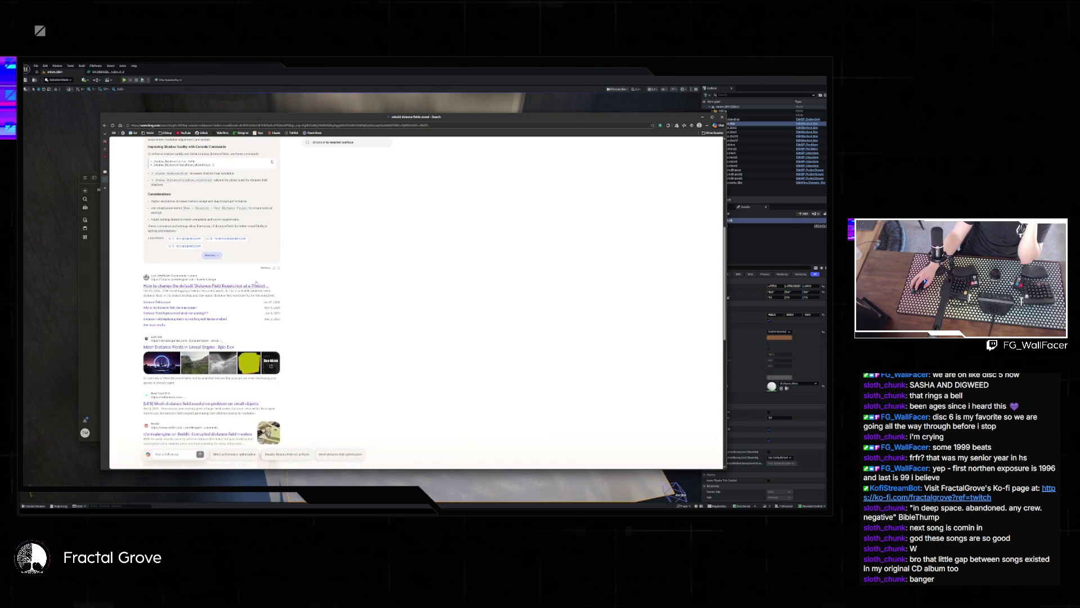
click(262, 284)
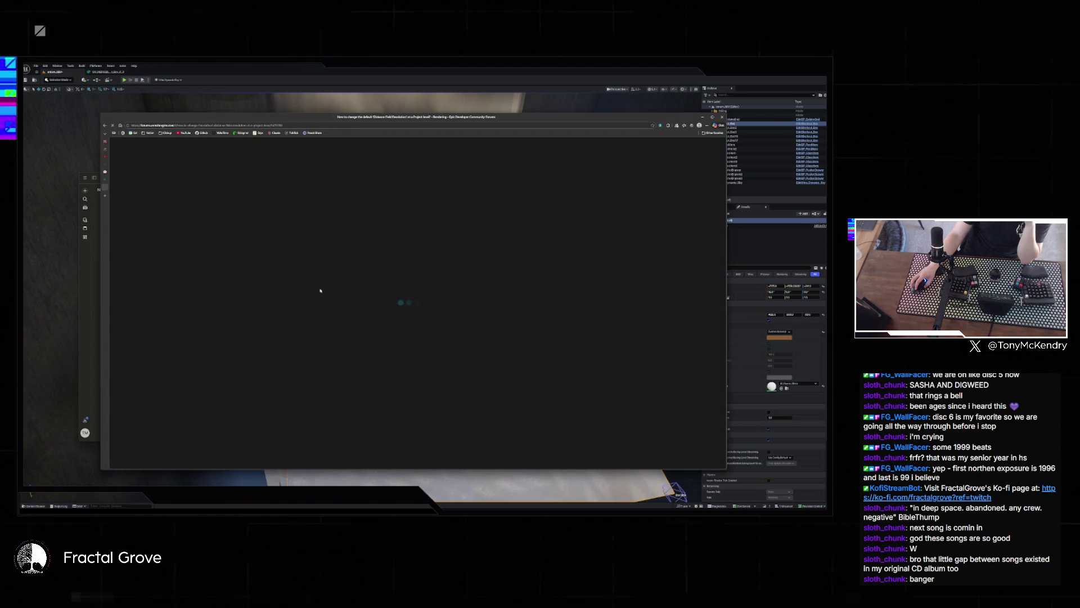
- Read through the forum thread on Distance Field Resolution, then return to the Bing results
scroll(423, 302, down, 2)
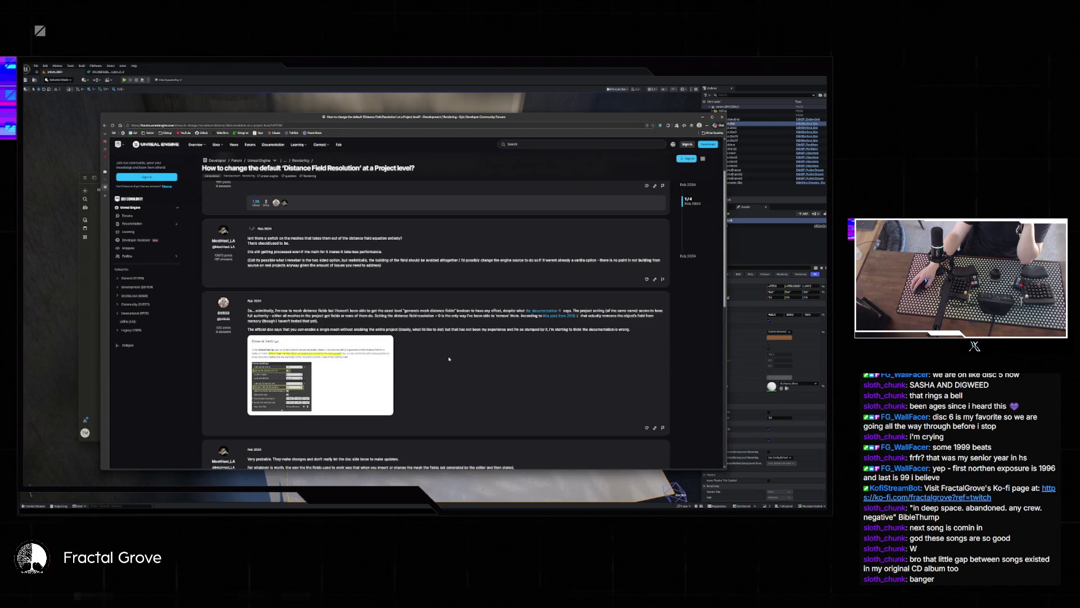
scroll(449, 358, down, 5)
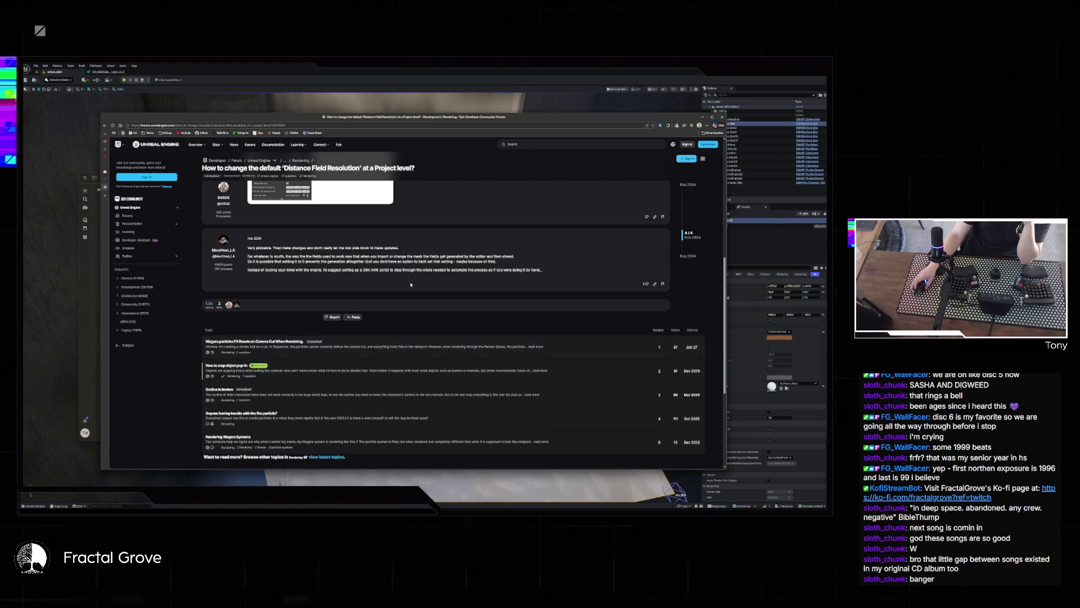
key(alt+Left)
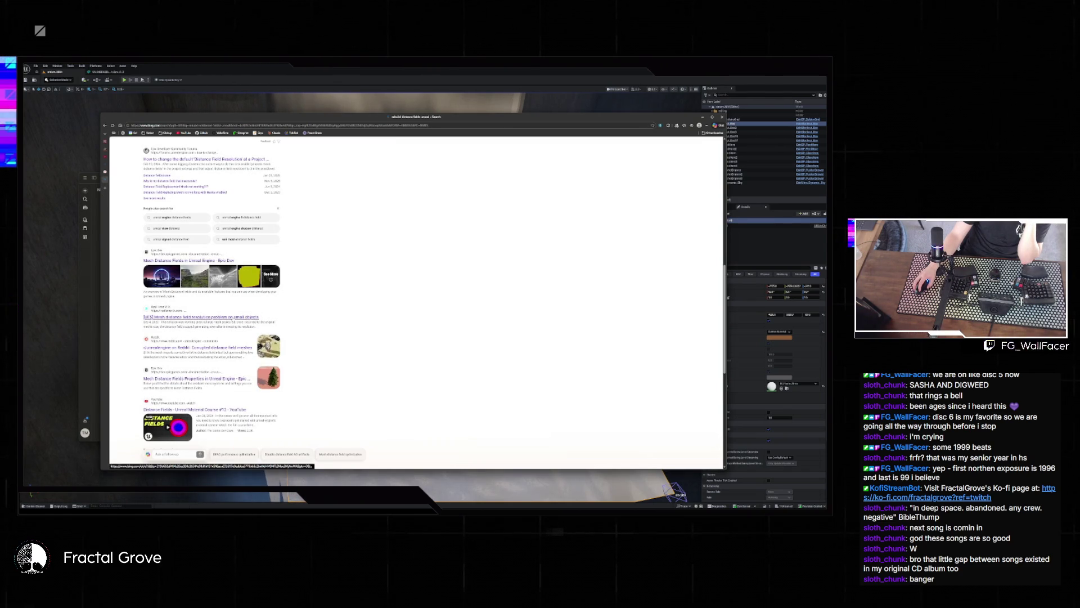
- Scroll the Copilot answer to '2. Rebuild Distance Fields', then switch back to the Unreal editor
scroll(328, 379, down, 5)
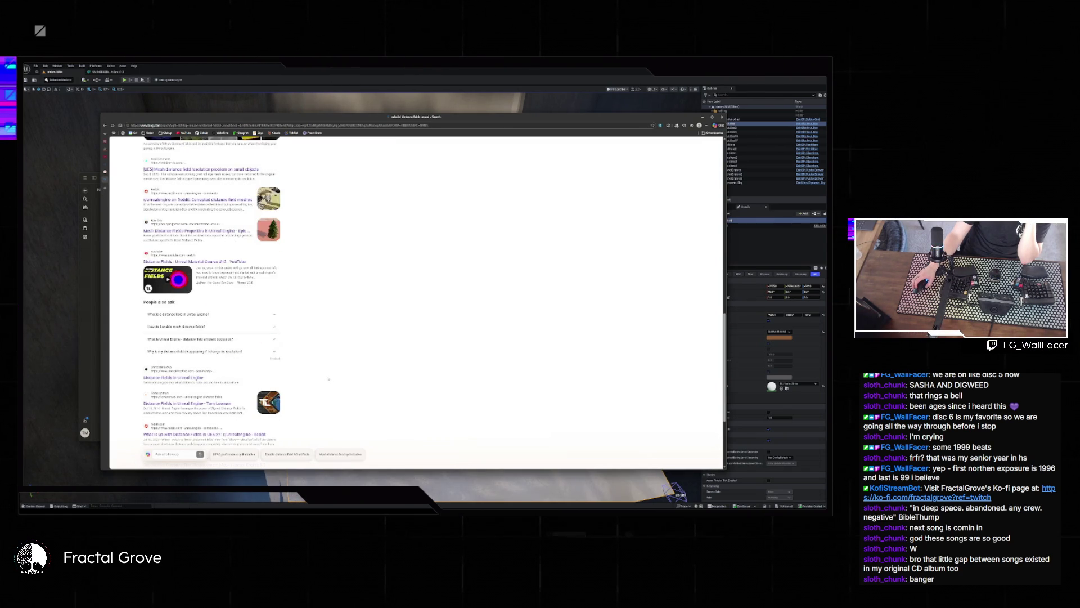
scroll(329, 378, down, 3)
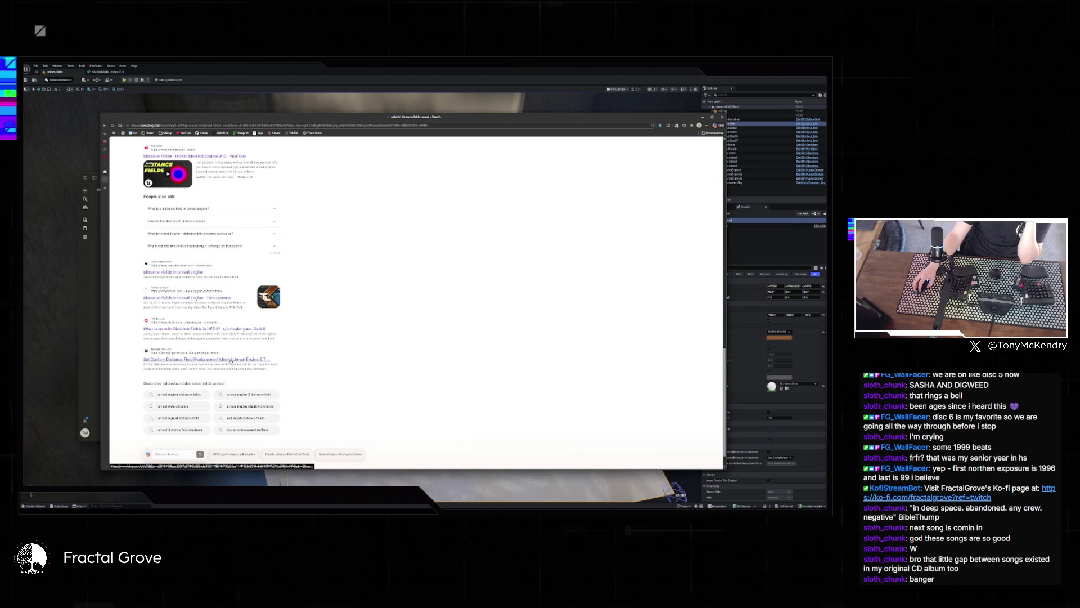
scroll(242, 349, down, 5)
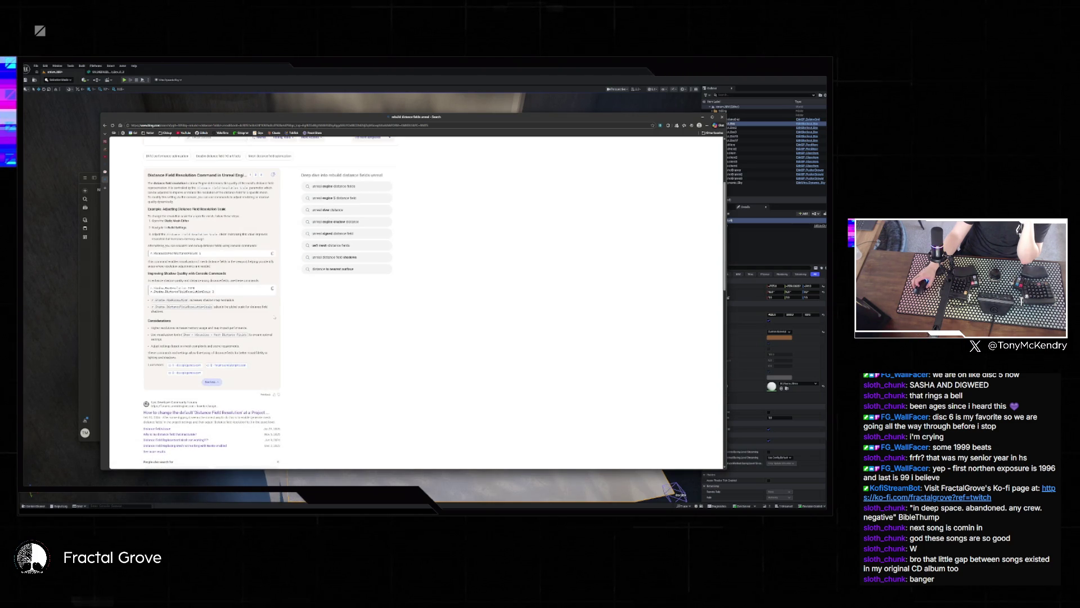
scroll(265, 304, up, 3)
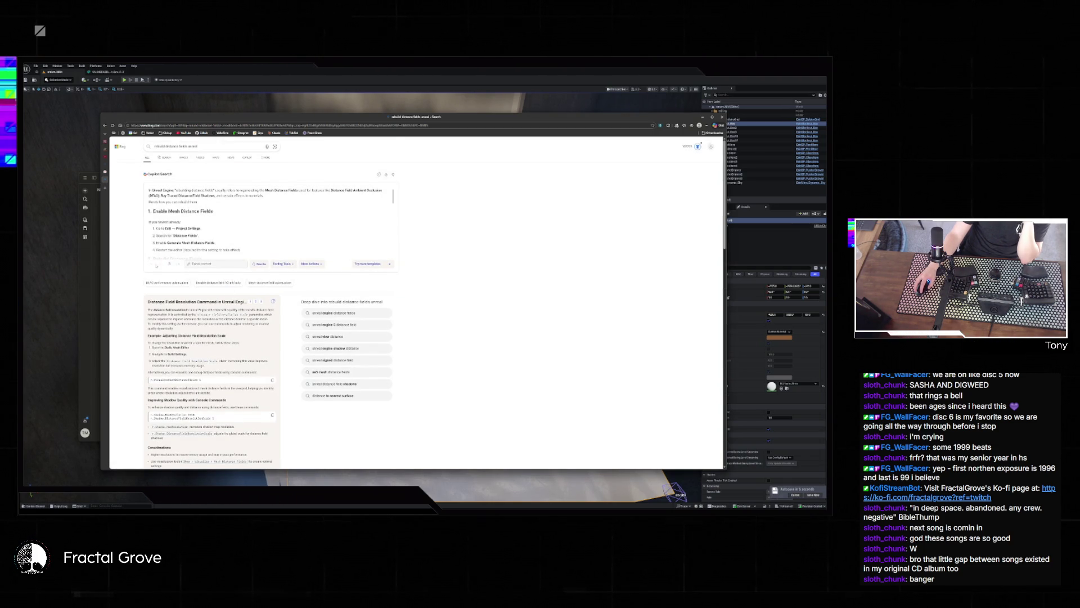
scroll(338, 218, down, 4)
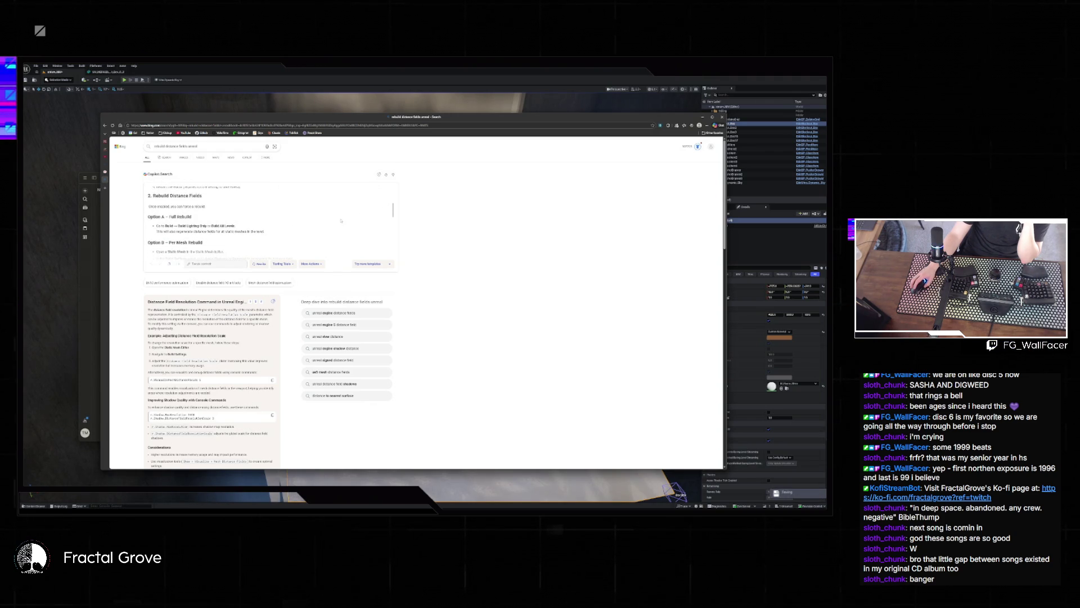
click(242, 84)
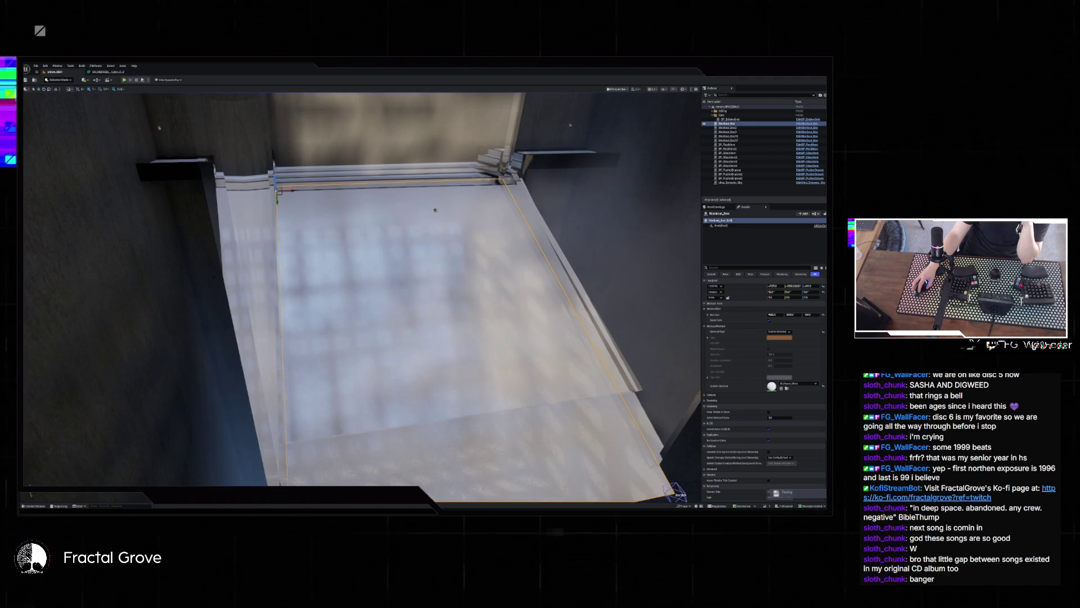
- Run Build > Build All Levels to regenerate distance fields, then close the Message Log
click(81, 66)
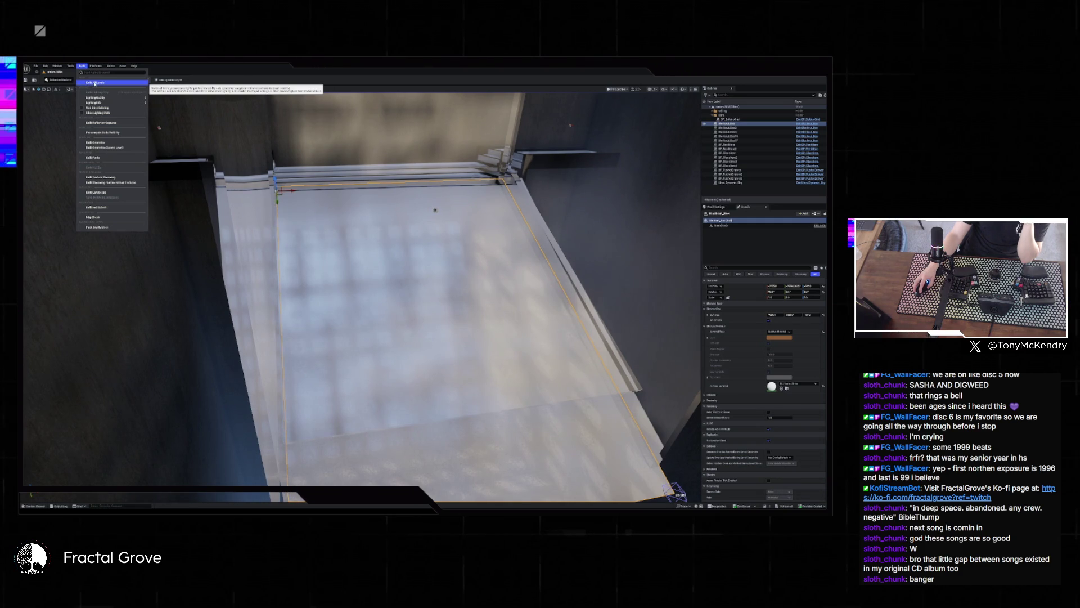
click(95, 83)
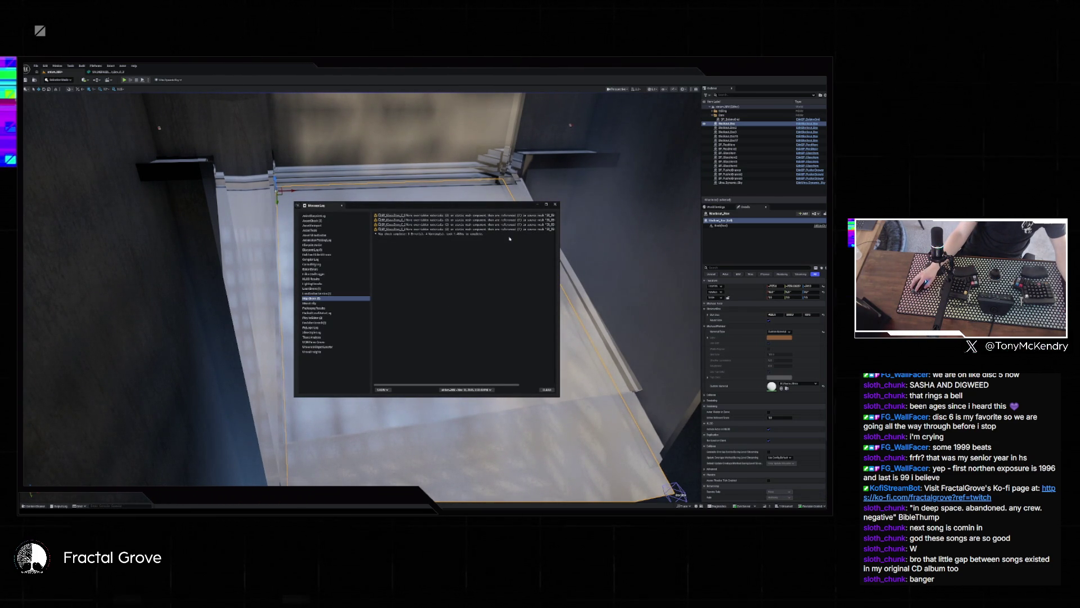
drag(492, 384, 543, 386)
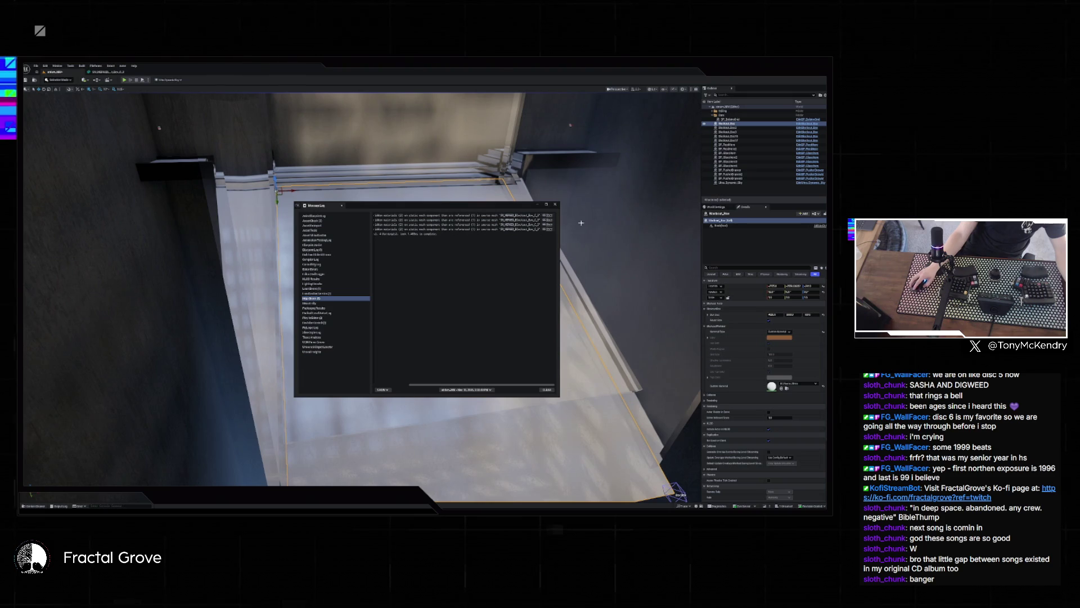
click(556, 204)
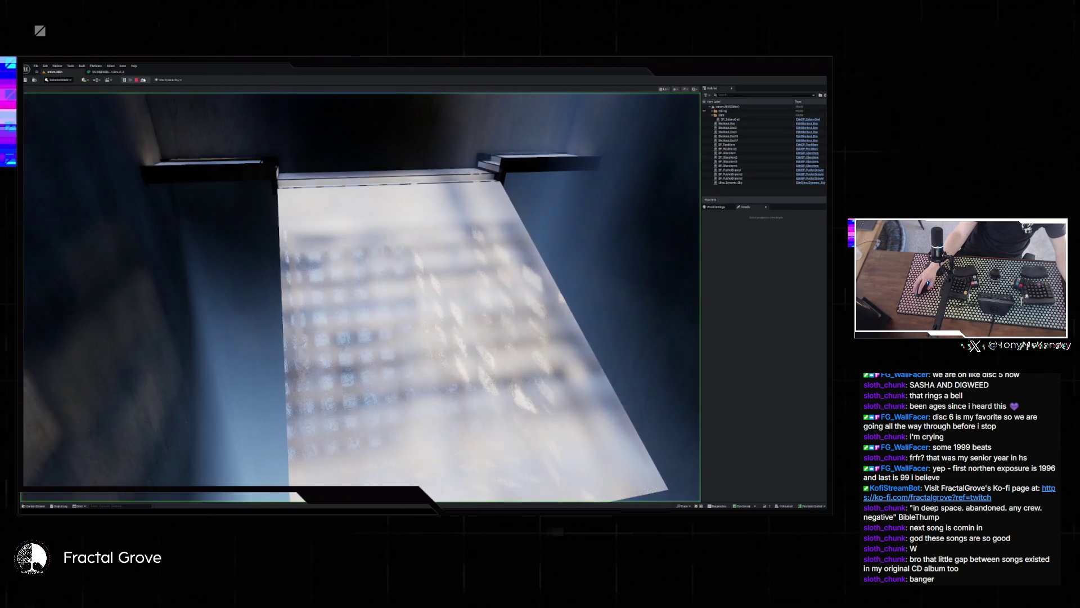
- Play-test the level watching particles land on ledges and floor, then stop and choose Don't Save
key(alt+p)
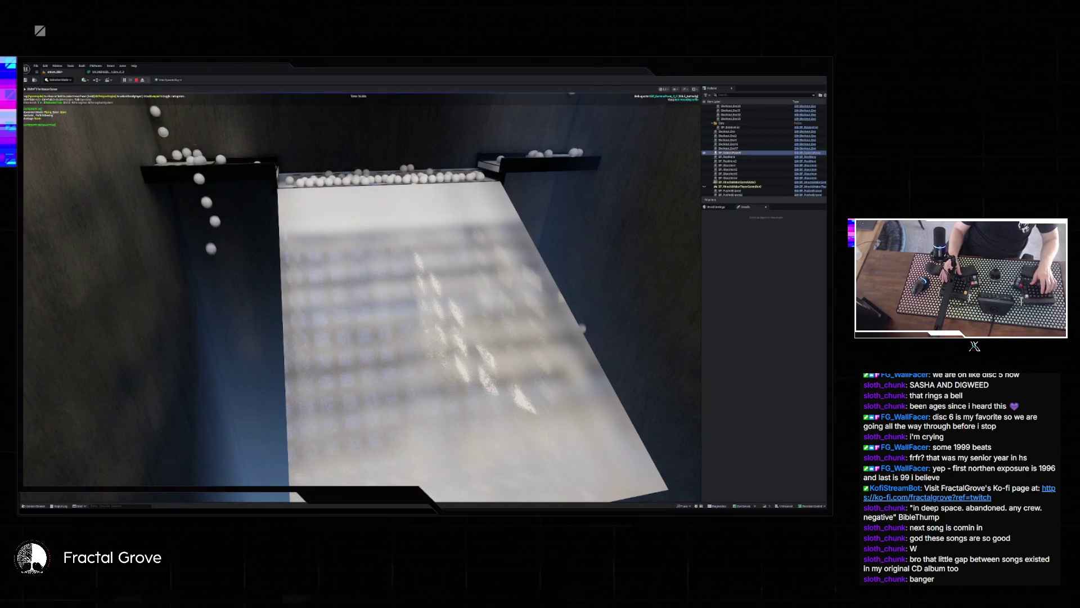
click(732, 161)
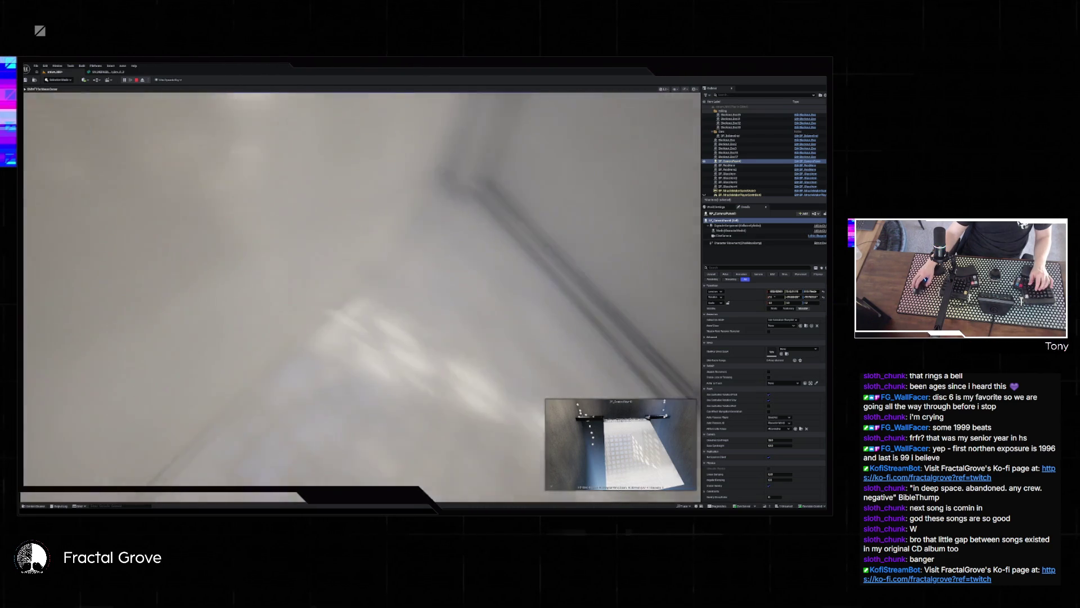
key(Escape)
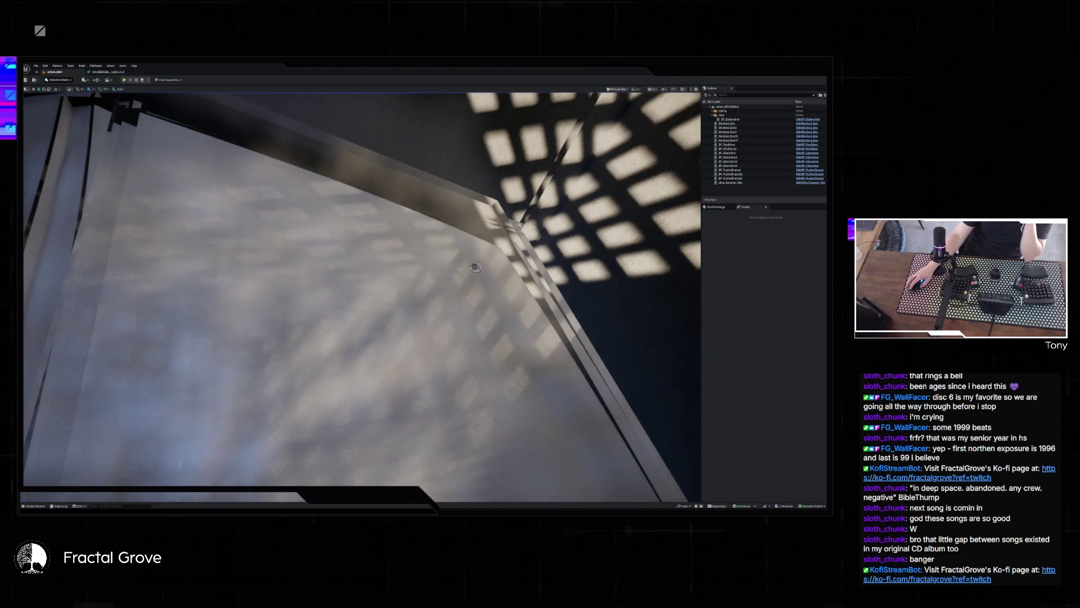
key(ctrl+s)
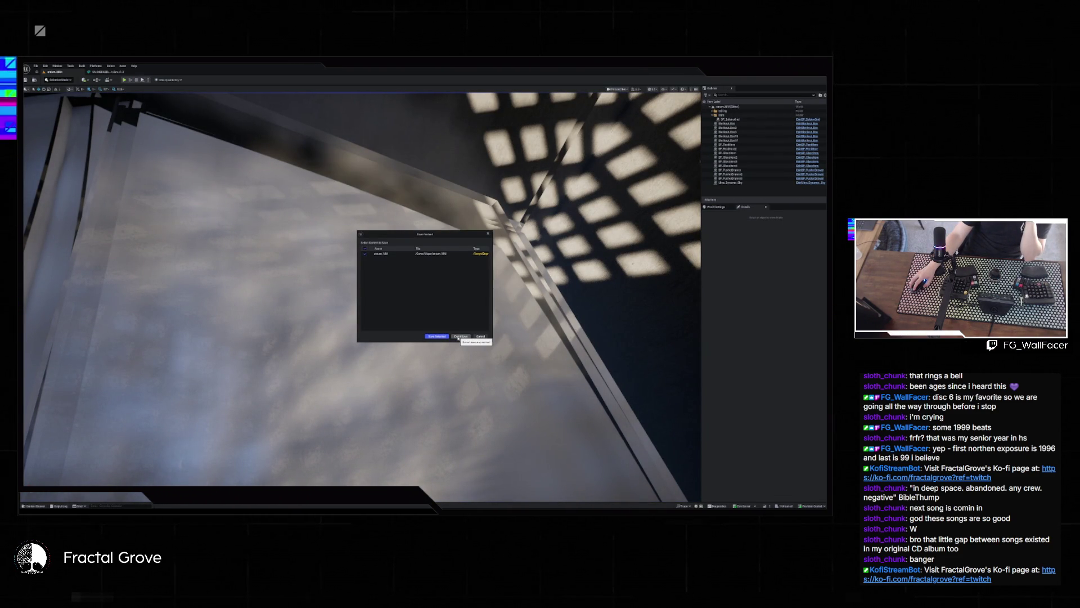
click(459, 336)
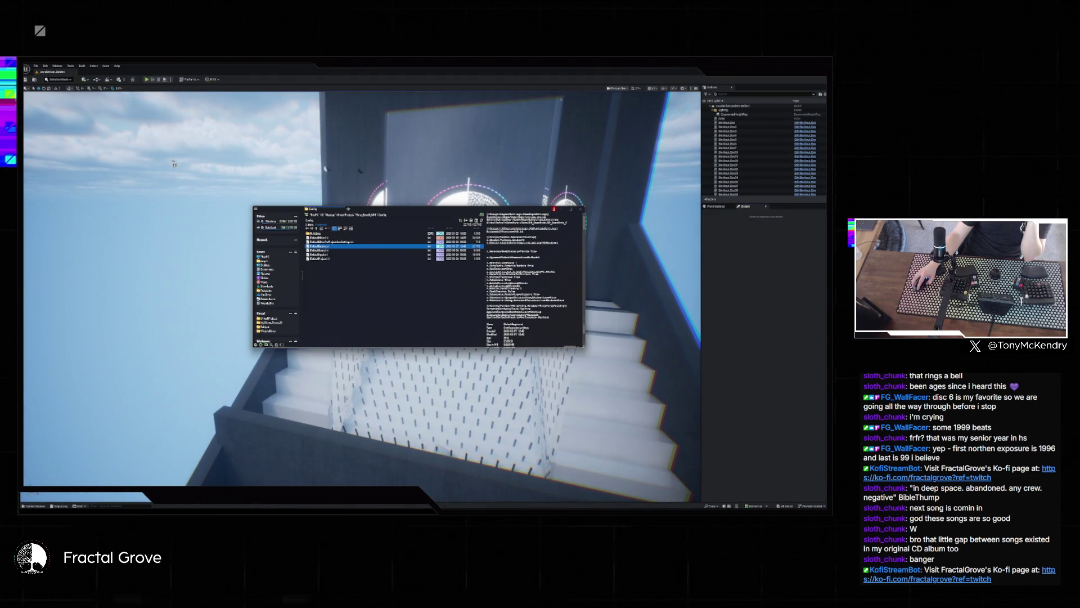
- Open the first project's DefaultEngine.ini from its Config folder in Notepad
double_click(336, 247)
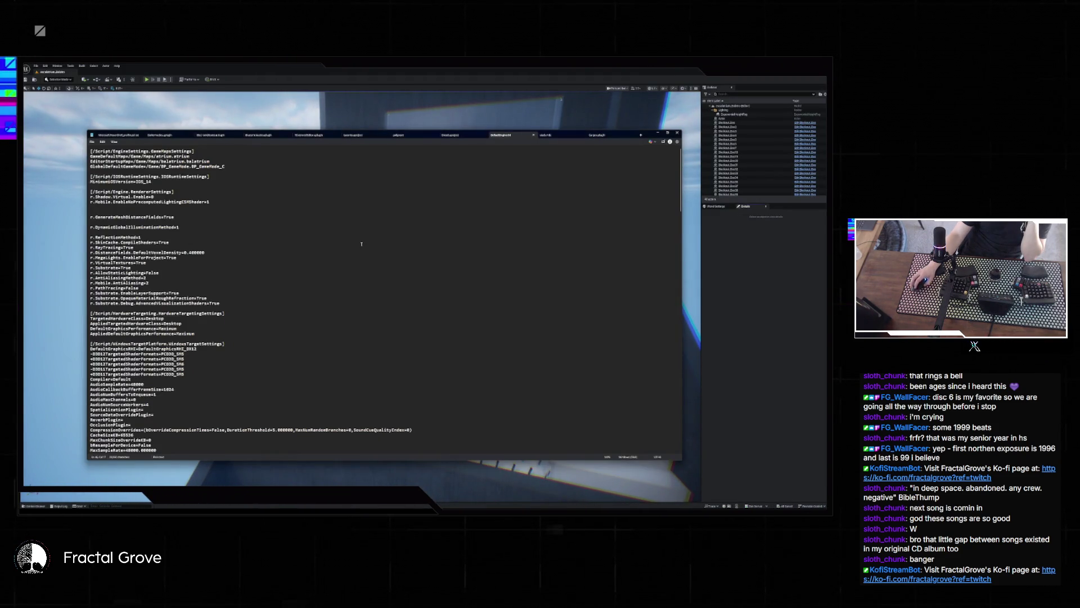
scroll(313, 231, down, 3)
scroll(306, 248, up, 3)
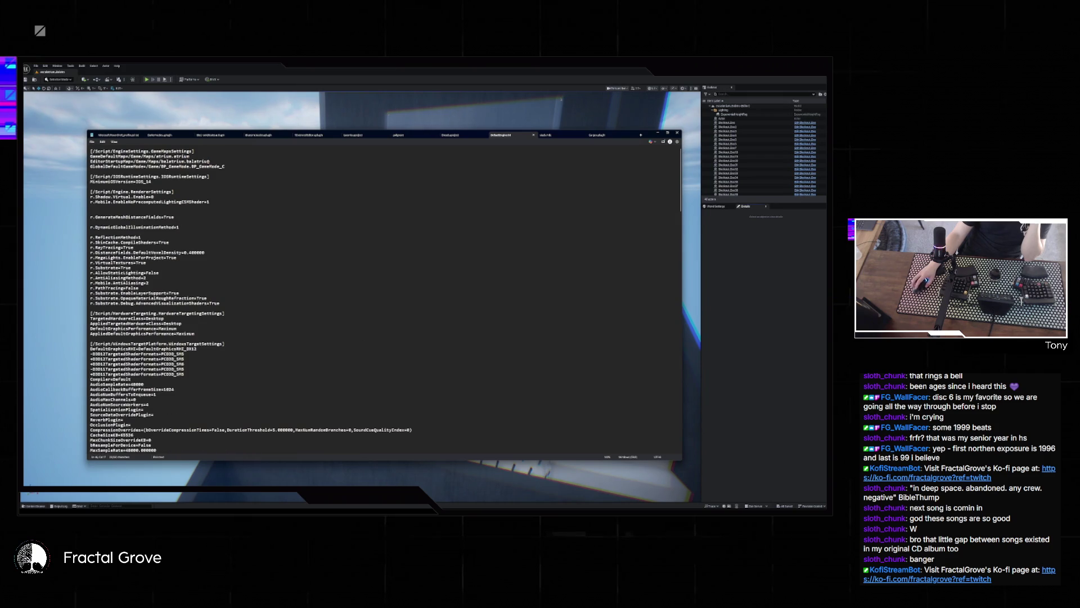
- Open the MosaicMotor project's Config/DefaultEngine.ini and drag it into its own Notepad window
key(alt+Tab)
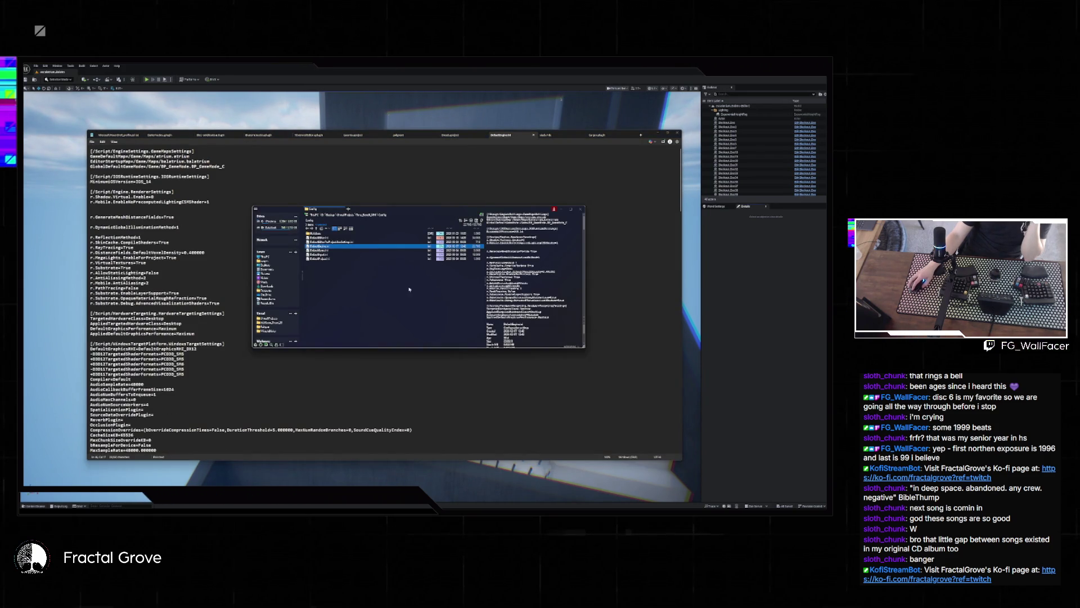
click(277, 332)
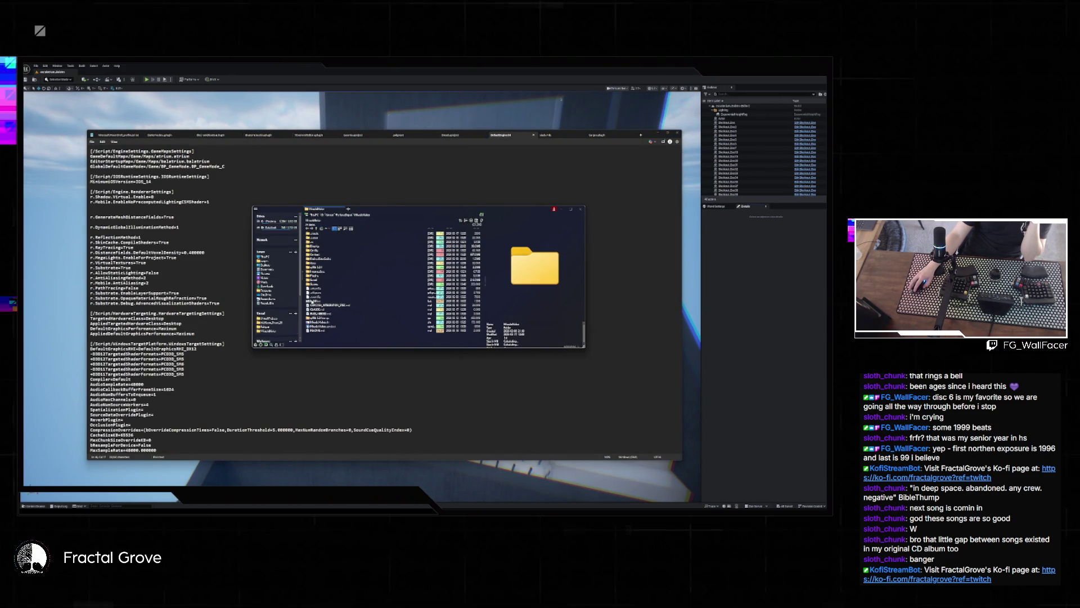
double_click(322, 250)
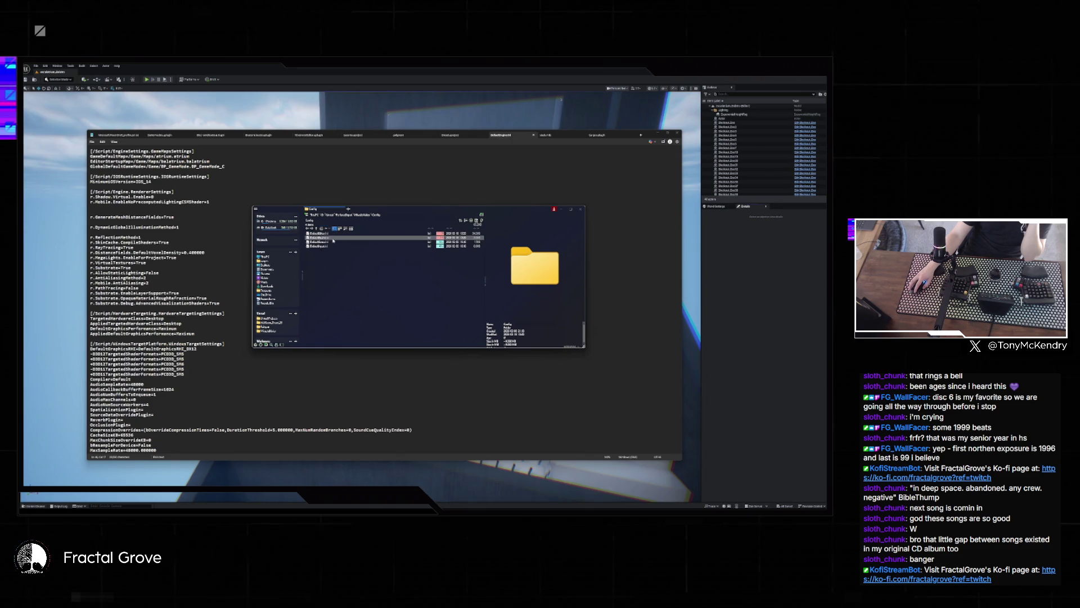
double_click(333, 239)
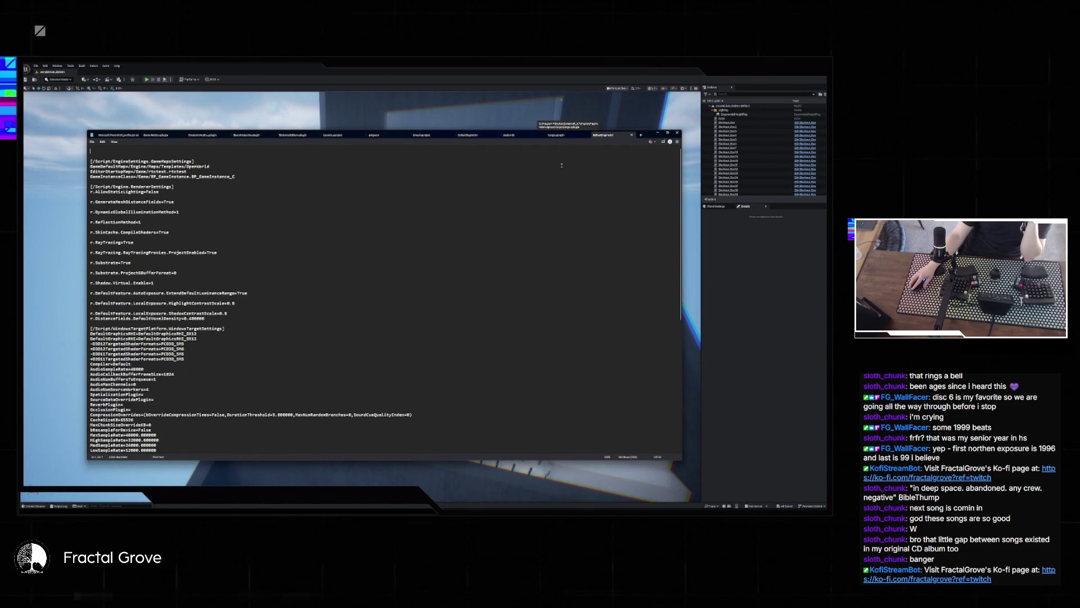
mouse_move(611, 137)
mouse_down()
mouse_move(394, 130)
mouse_move(293, 110)
mouse_move(306, 115)
mouse_up()
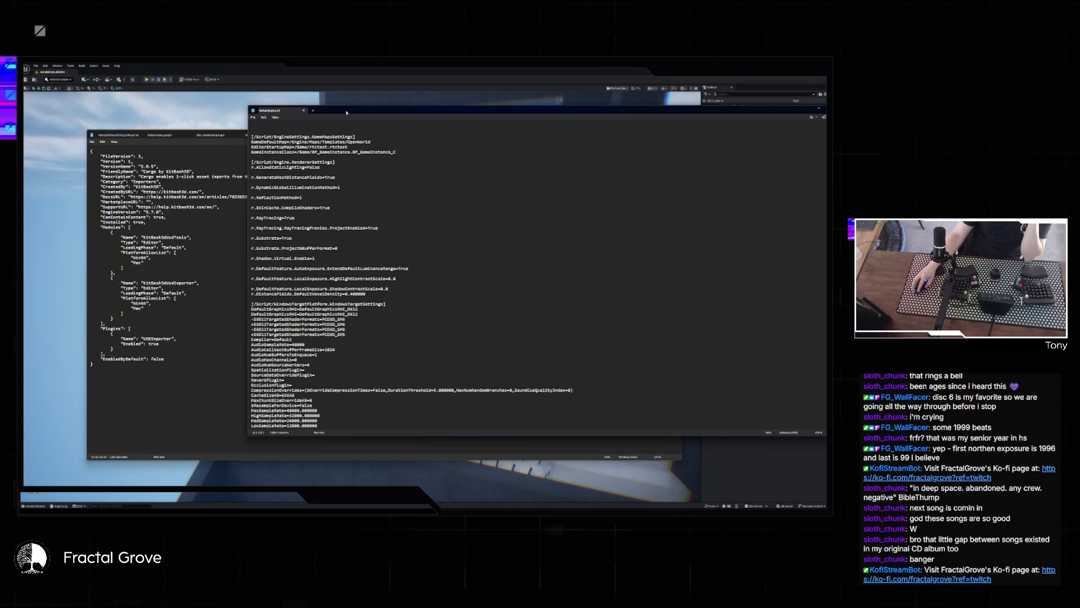
- Arrange the two DefaultEngine.ini Notepad windows side by side for comparison
click(402, 148)
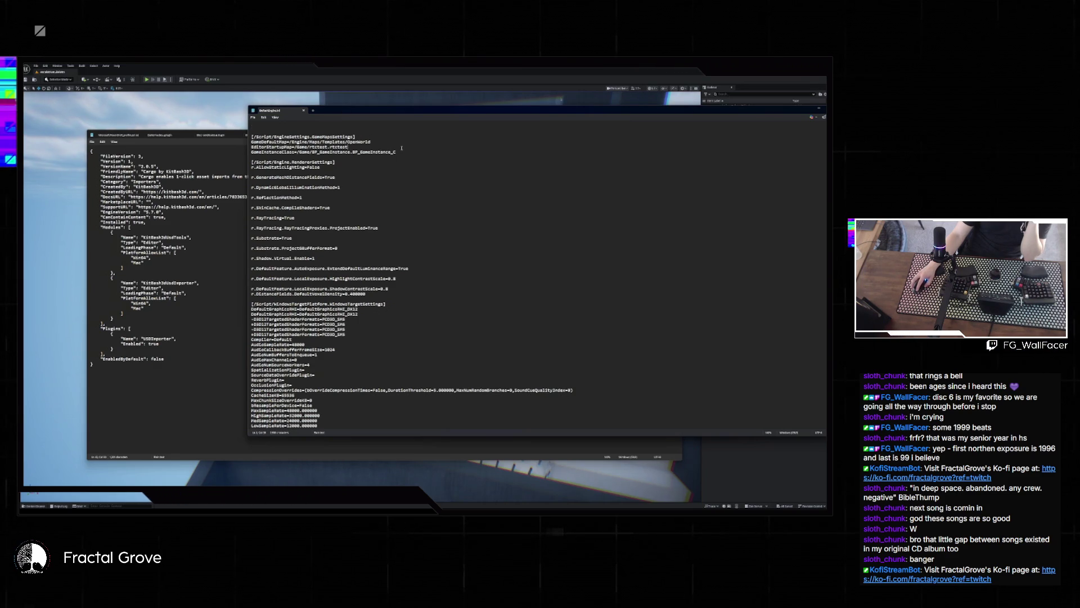
scroll(398, 153, down, 15)
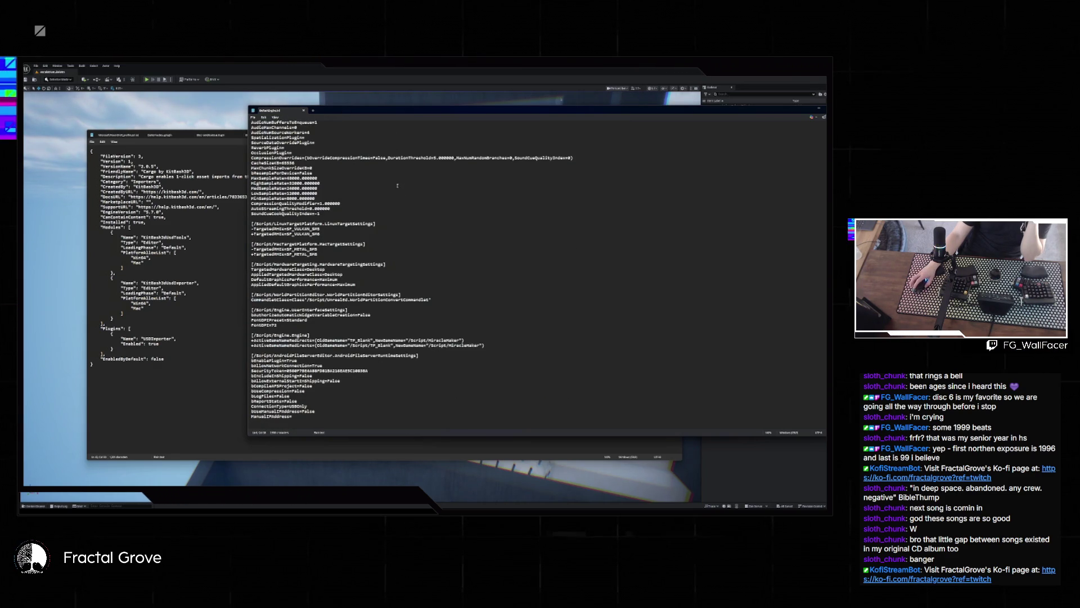
key(alt+Tab)
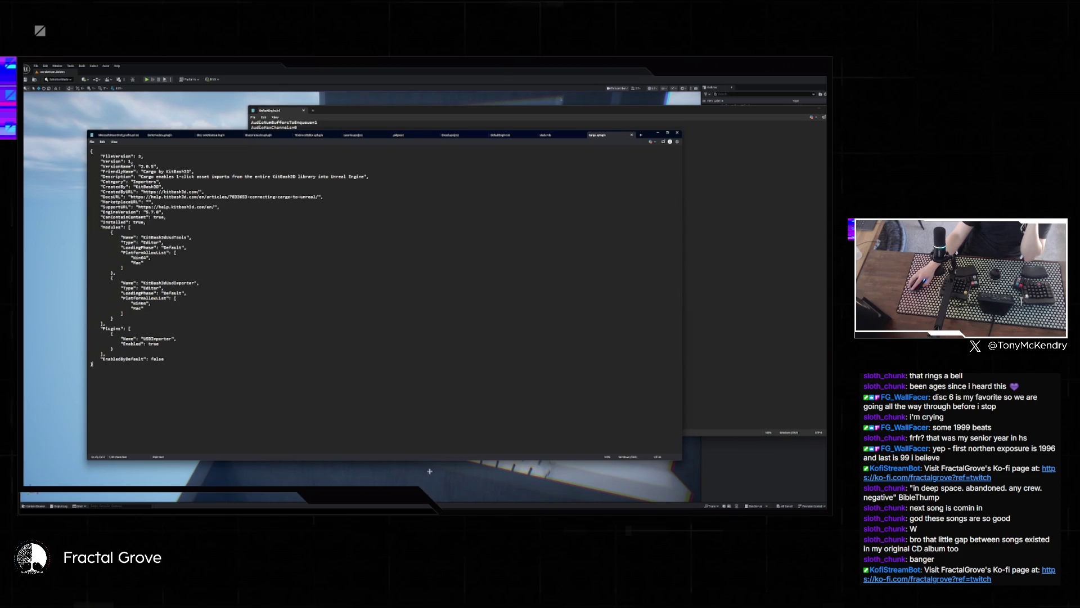
key(alt+Tab)
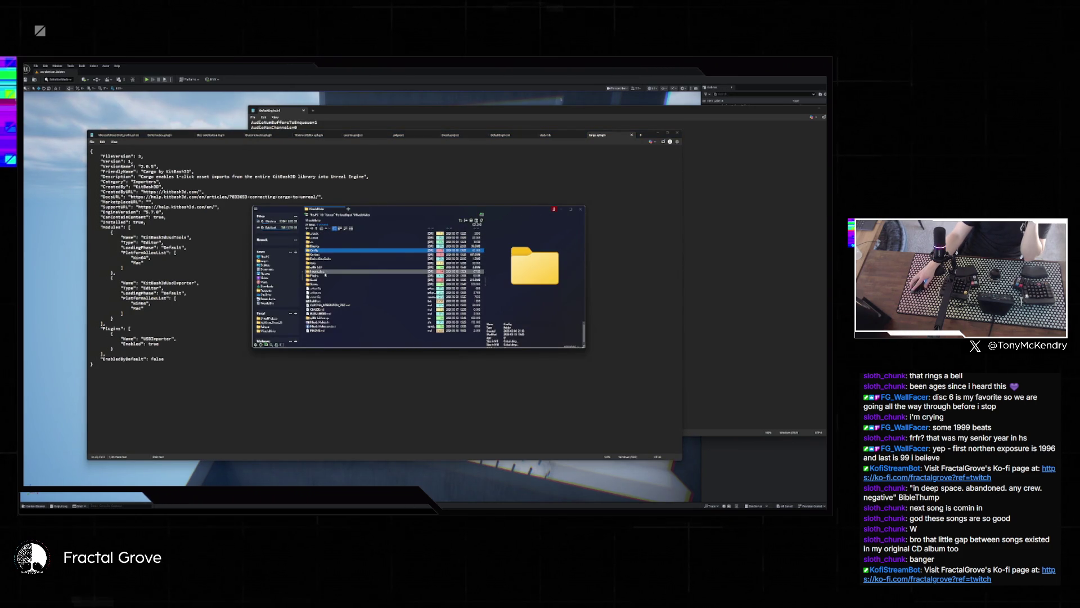
key(alt+Tab)
key(ctrl+shift+Tab)
key(ctrl+shift+Tab)
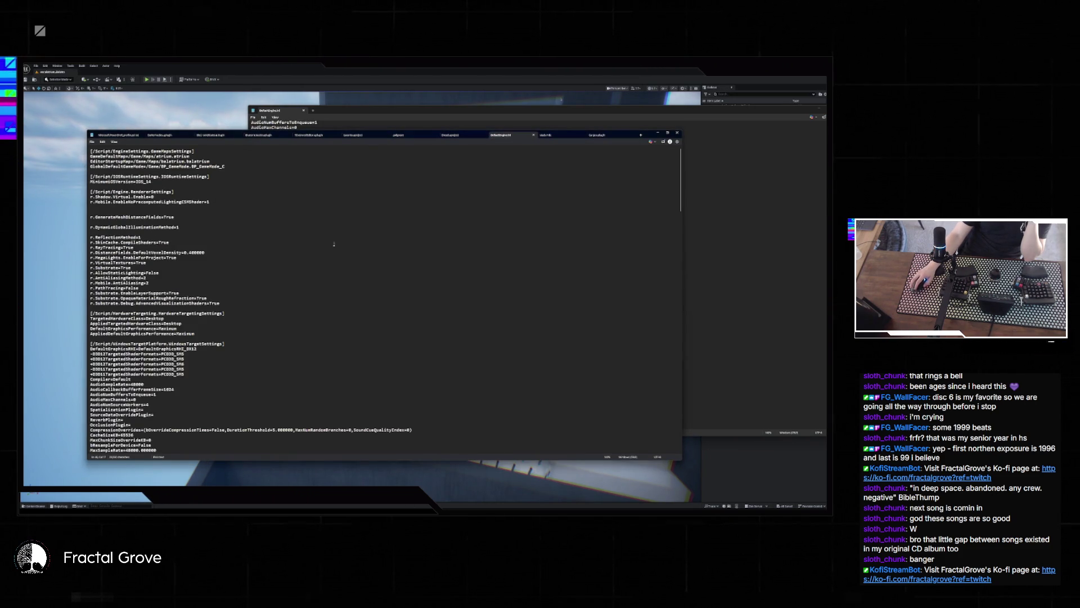
click(701, 180)
drag(354, 111, 351, 135)
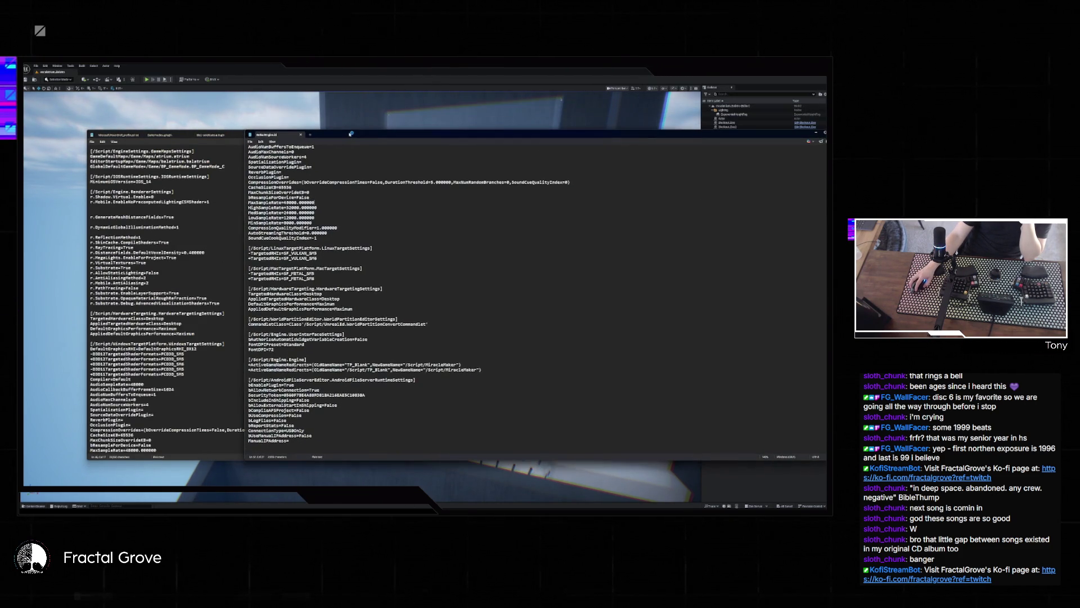
- Switch between the two DefaultEngine.ini windows to compare their contents
scroll(325, 190, up, 15)
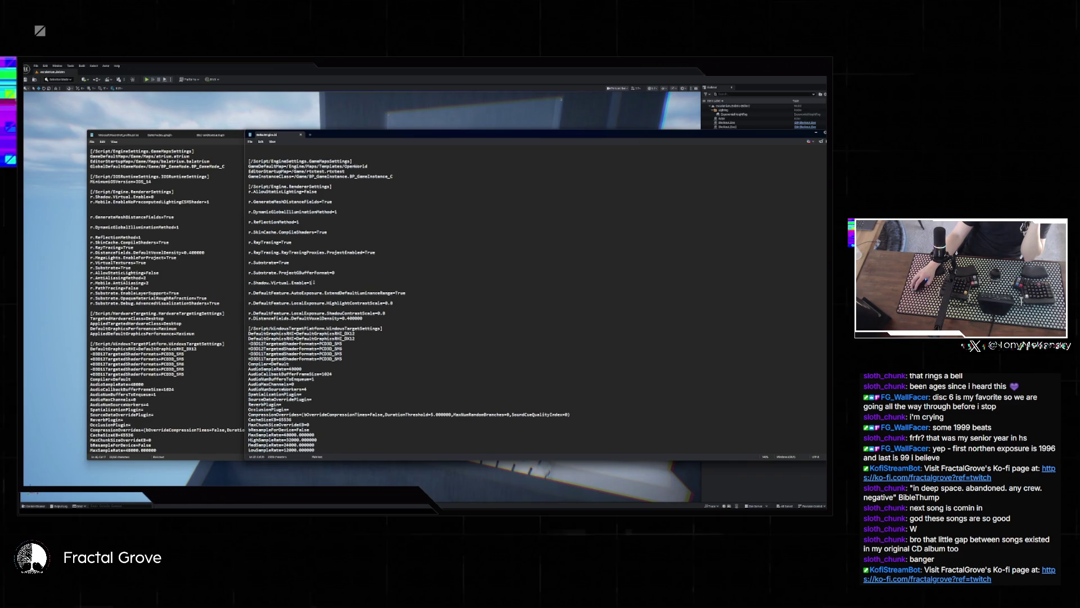
click(191, 201)
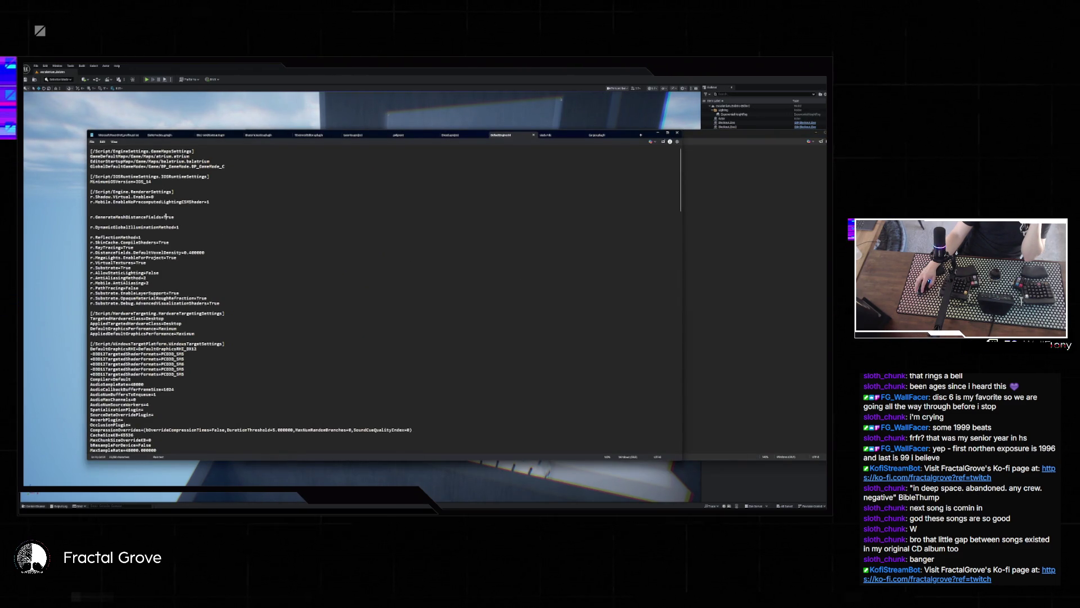
click(816, 297)
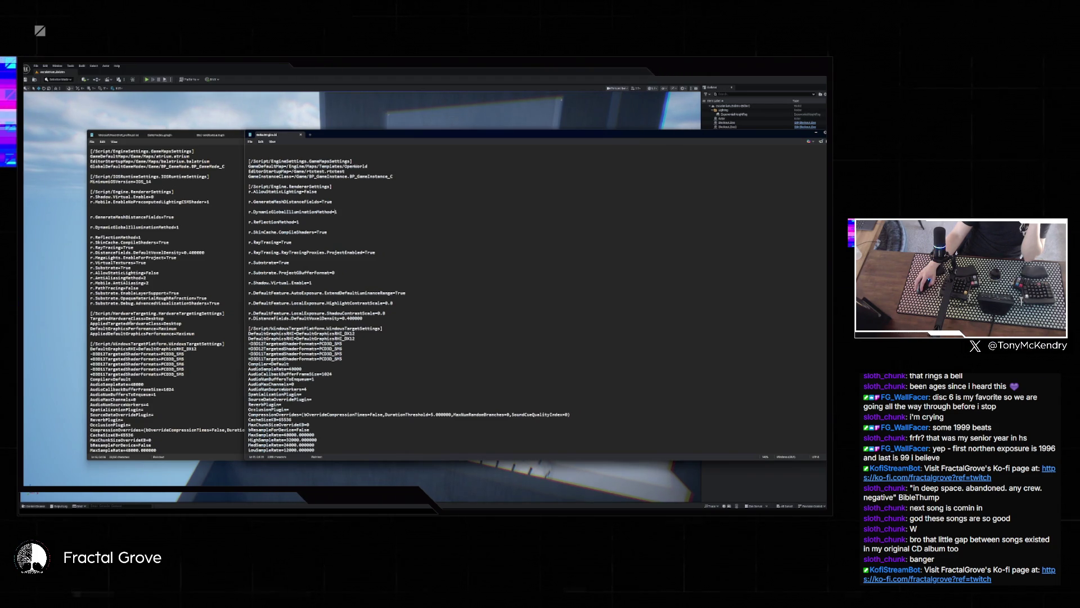
- Scroll the source DefaultEngine.ini down to its [/Script/Engine.PhysicsSettings] section
scroll(166, 299, down, 10)
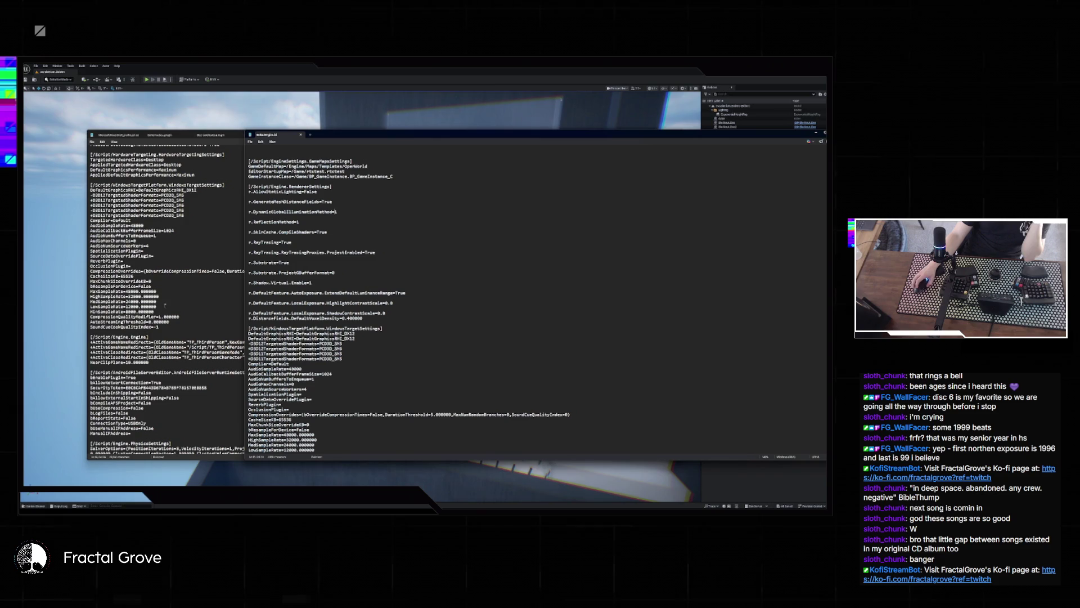
scroll(174, 255, down, 4)
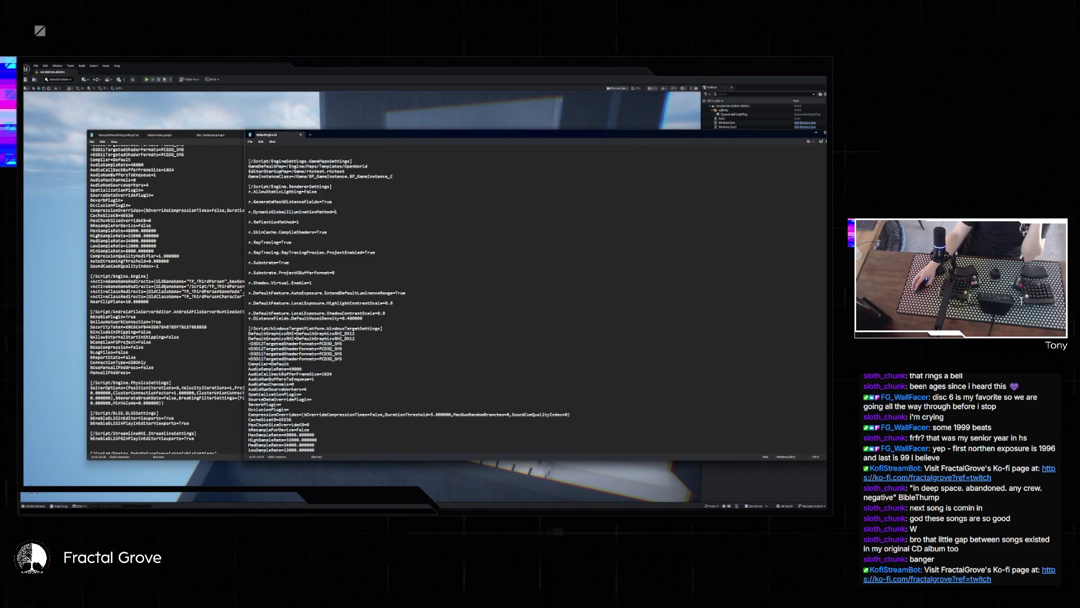
scroll(171, 301, down, 4)
scroll(396, 339, down, 14)
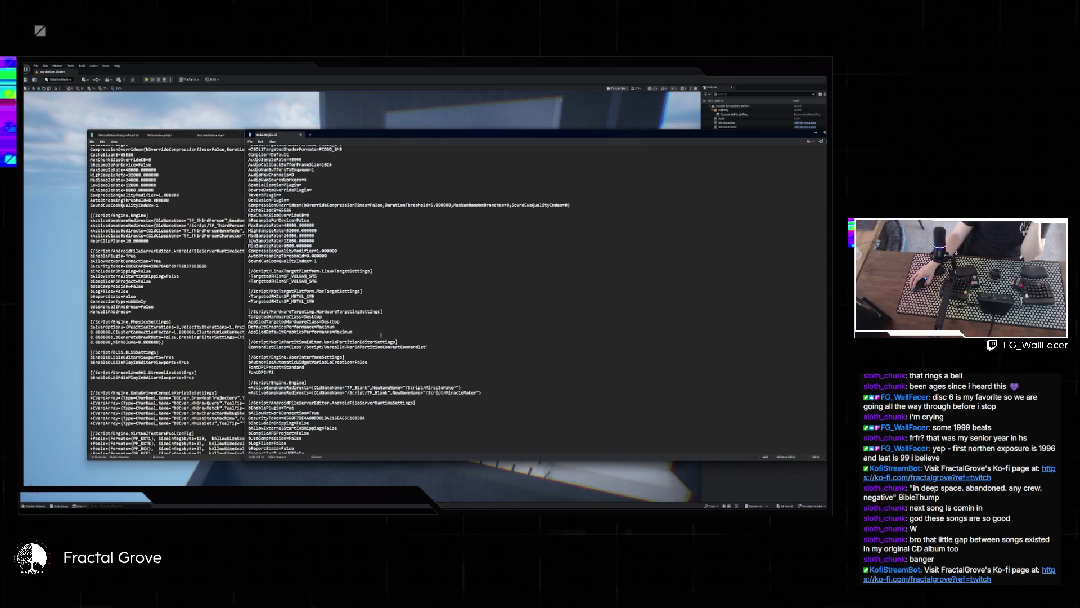
scroll(395, 339, down, 2)
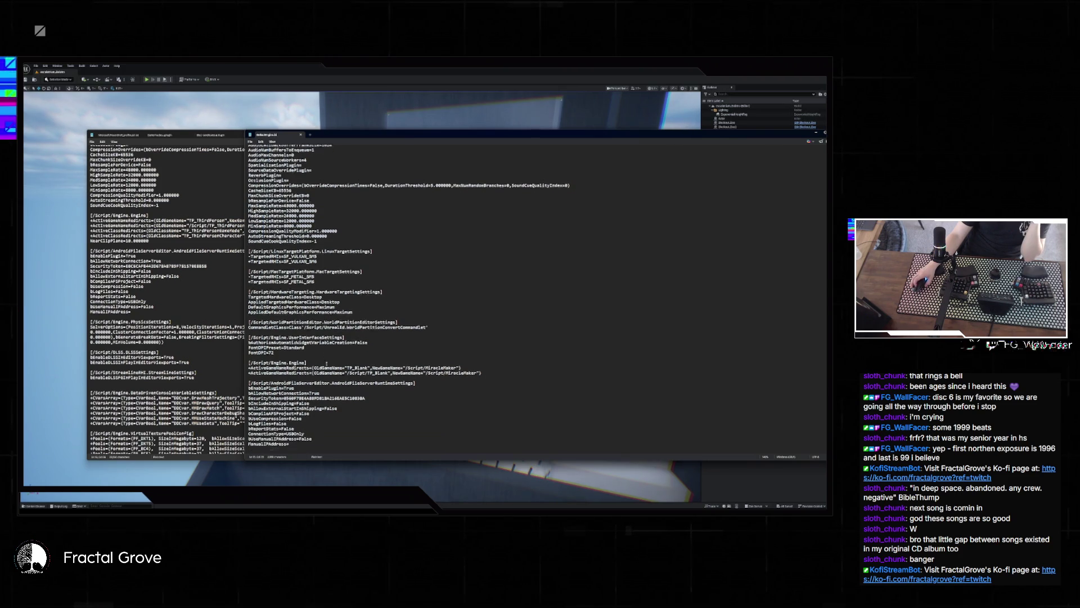
click(168, 343)
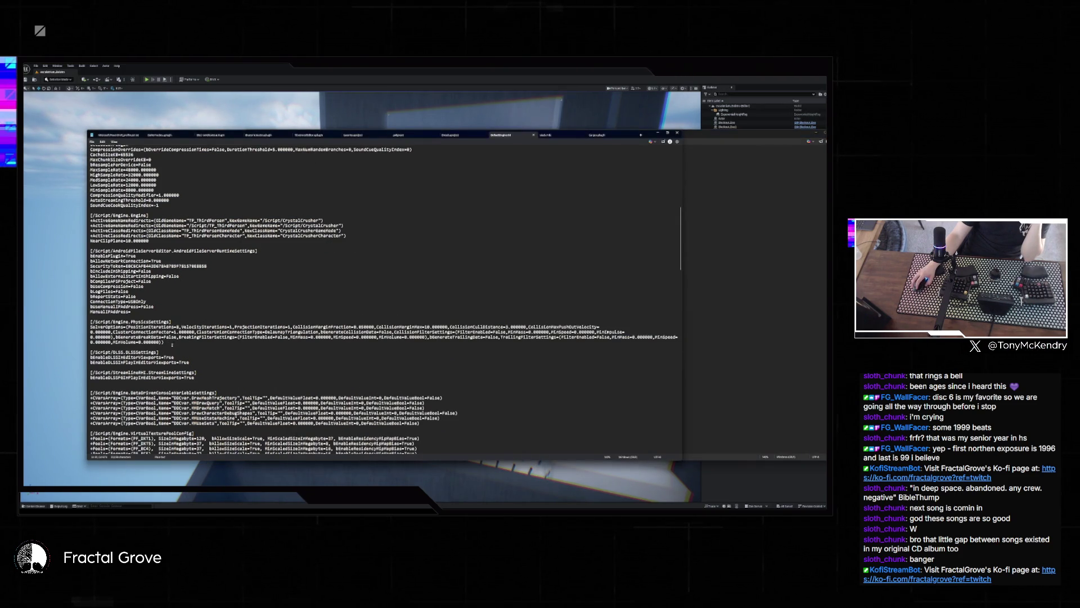
- Copy the PhysicsSettings block and paste it at the end of MiracleMaker's DefaultEngine.ini
drag(169, 342, 75, 326)
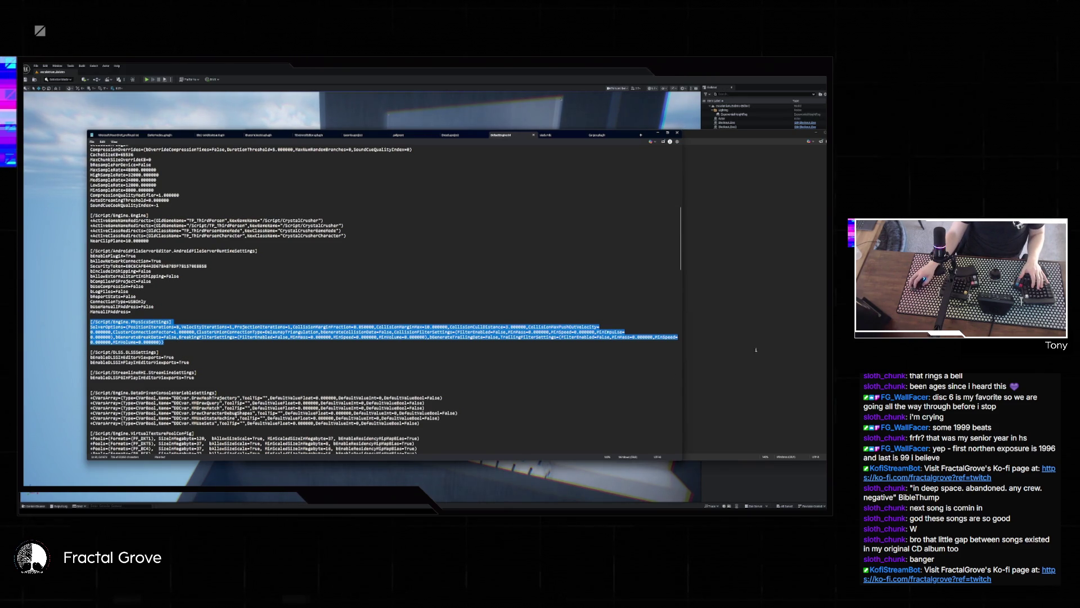
click(739, 358)
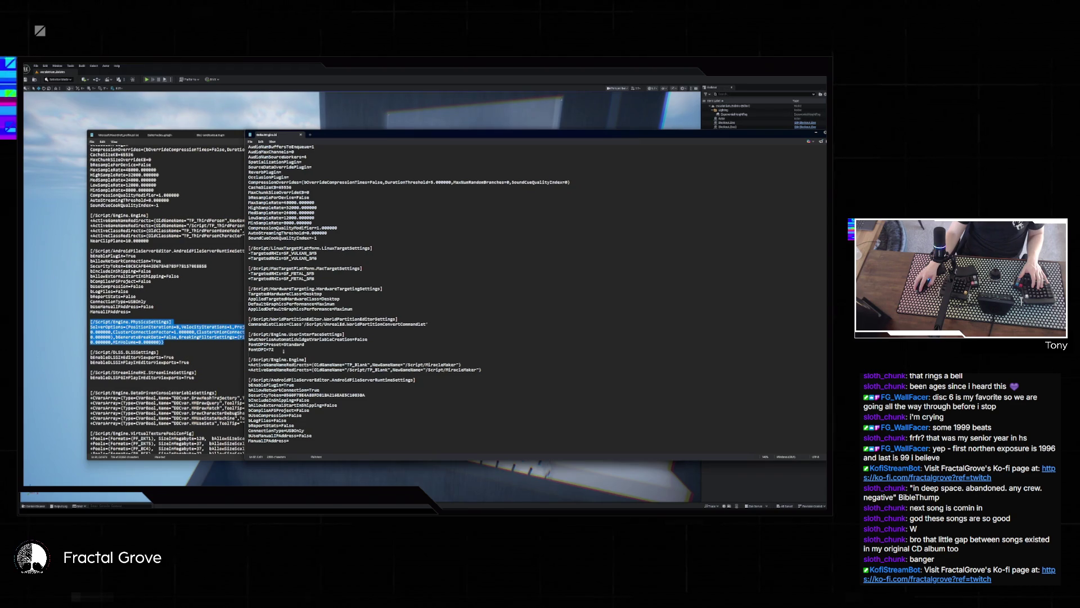
scroll(159, 326, up, 3)
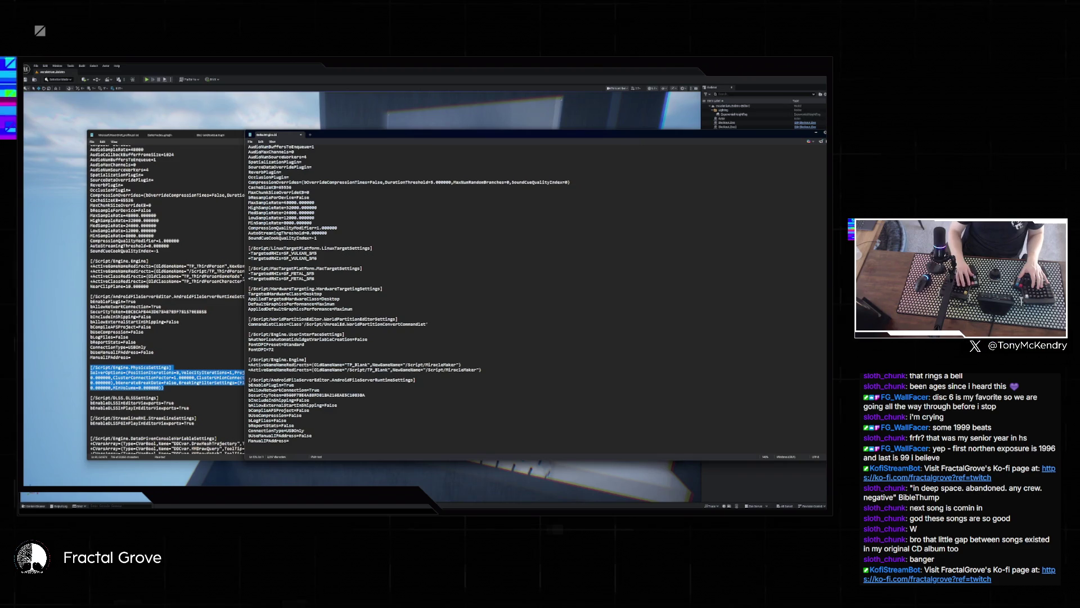
key(ctrl+v)
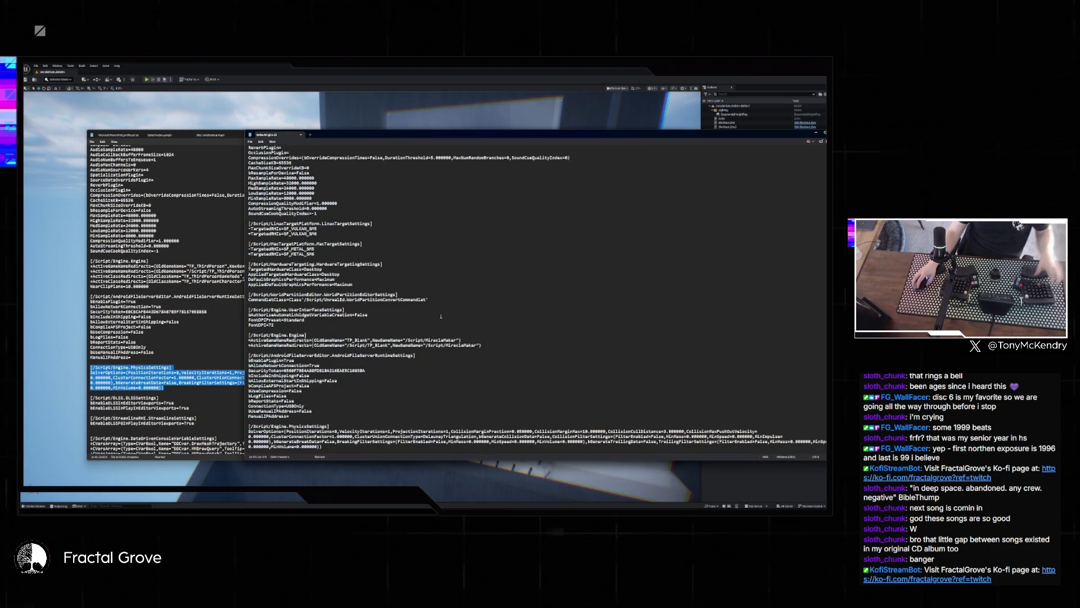
- In File Explorer, go up to the drive root and preview a project's .uproject file
key(super+e)
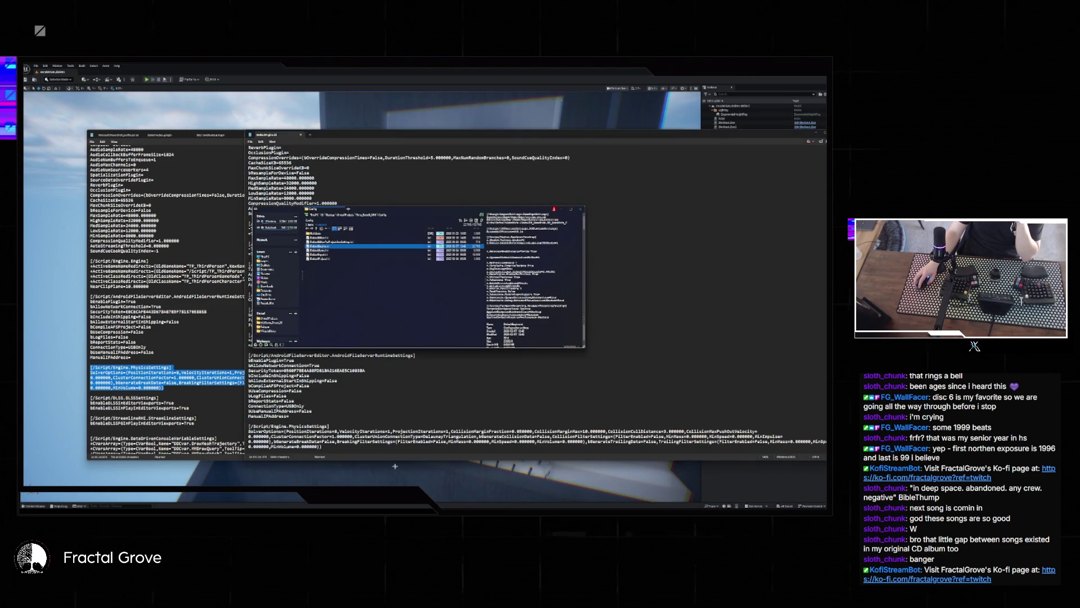
scroll(356, 305, up, 3)
key(alt+Up)
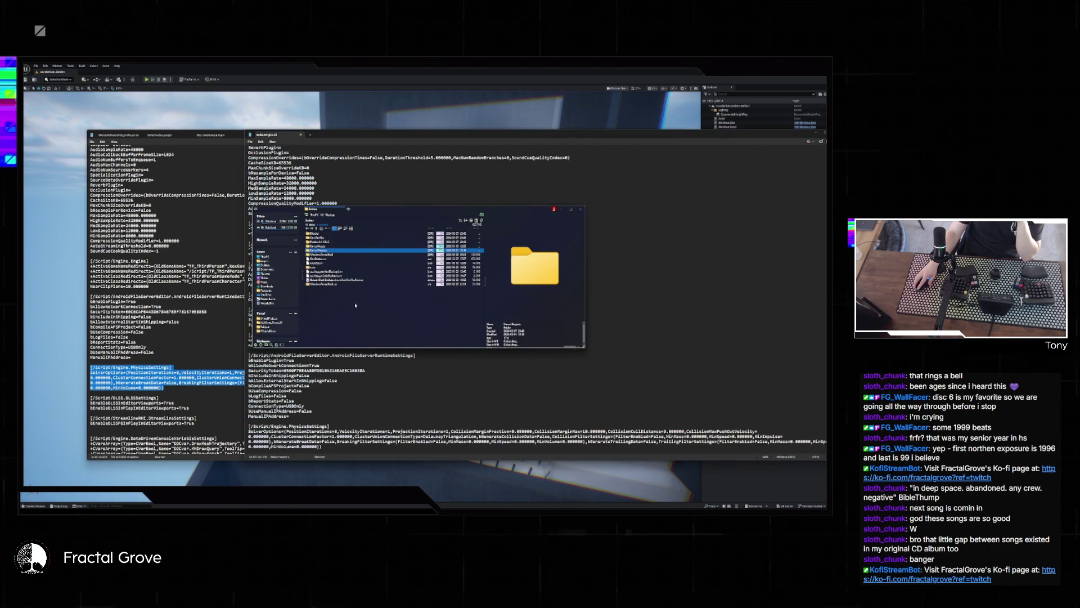
key(alt+Up)
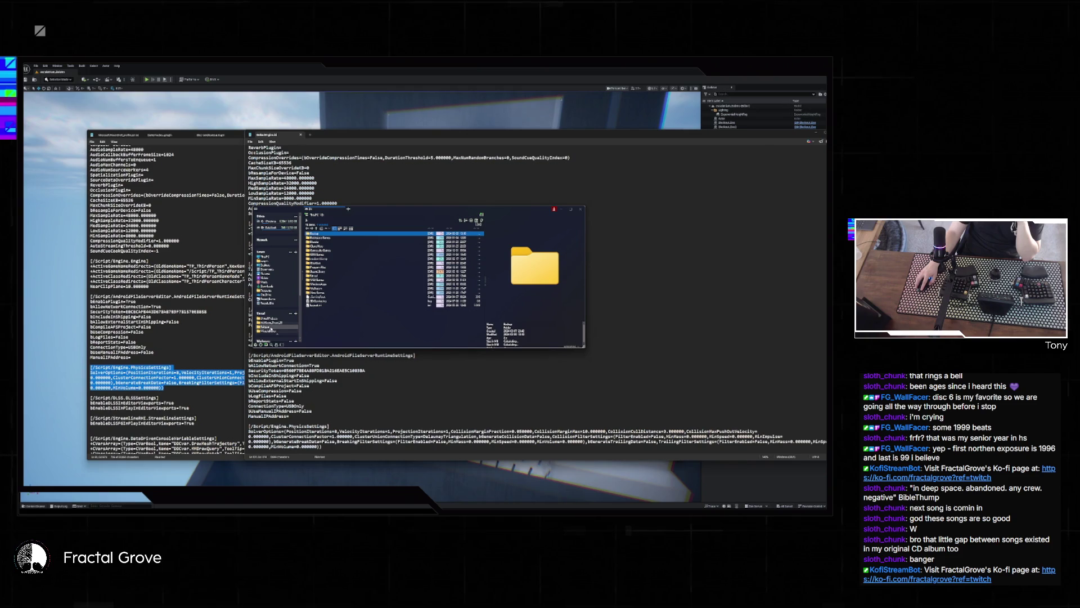
click(270, 329)
key(Down)
key(Down)
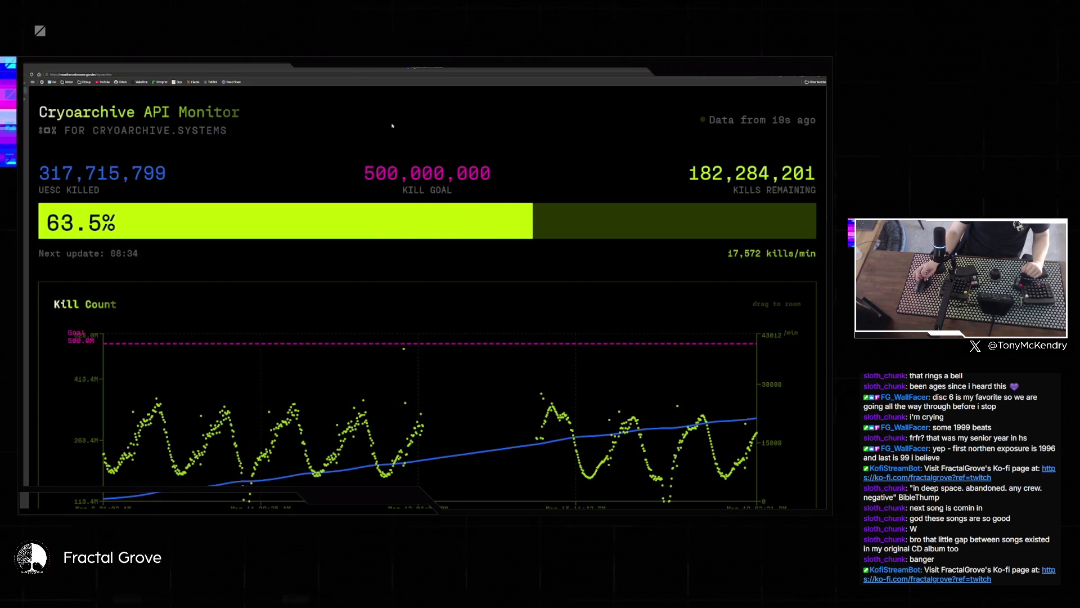
scroll(591, 417, down, 1)
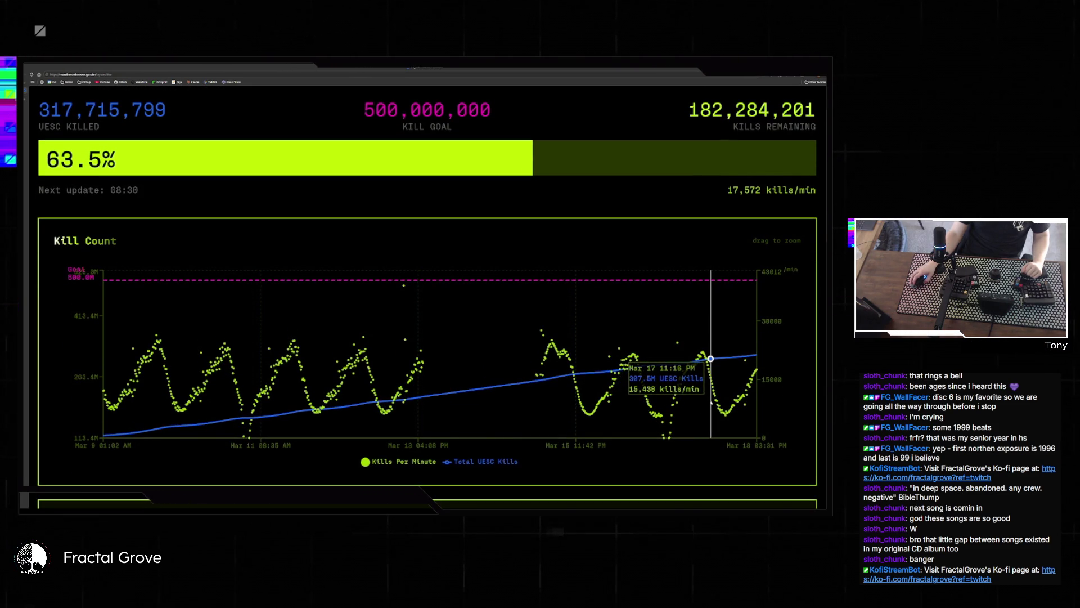
scroll(712, 402, down, 1)
scroll(703, 450, up, 2)
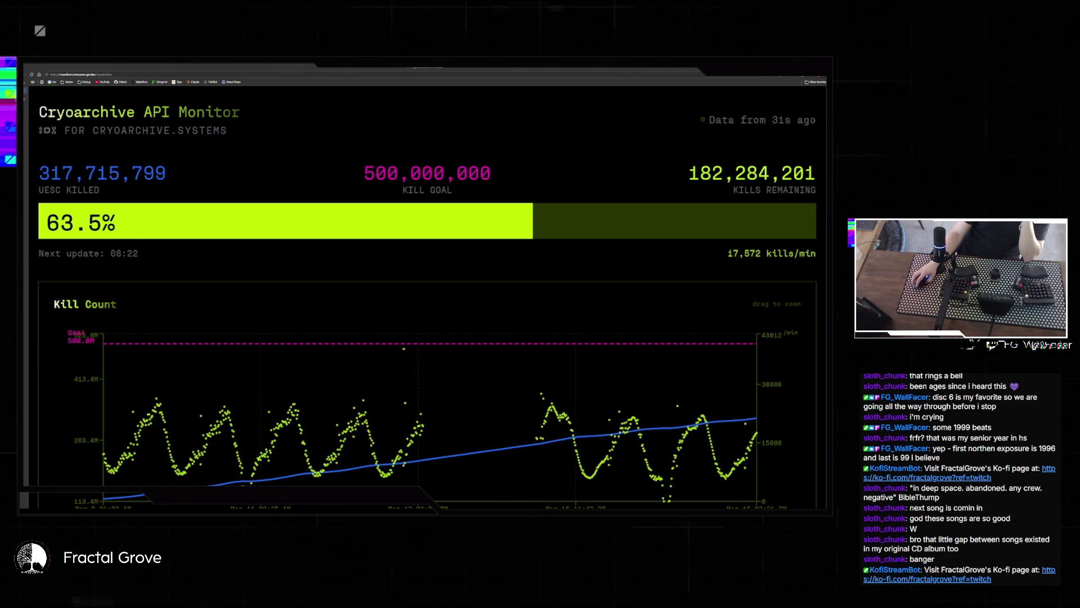
click(529, 504)
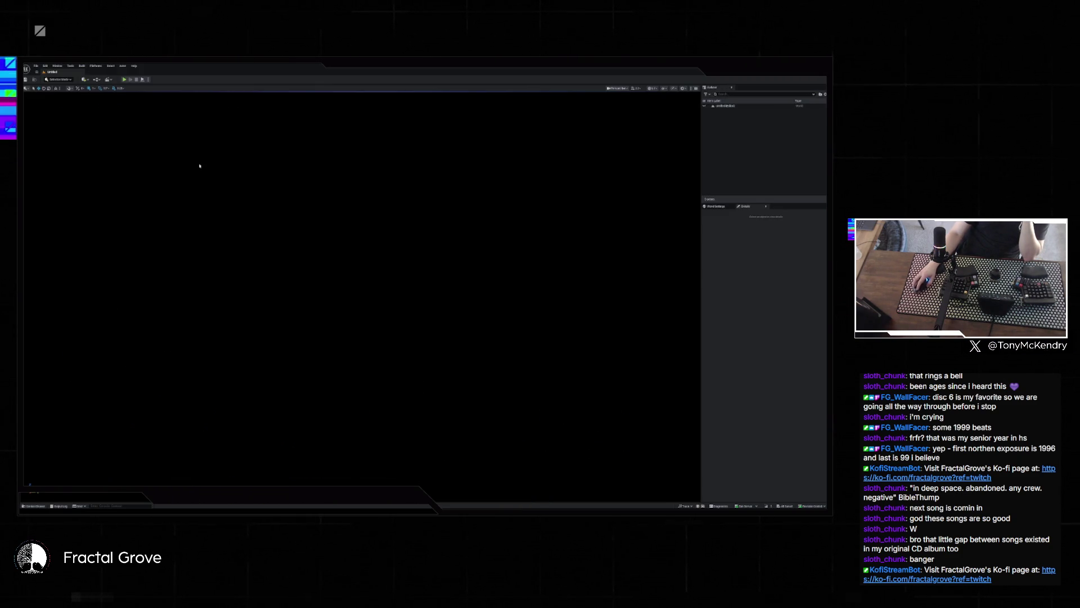
- Reopen the most recent level from the File menu's Recent Levels list
click(36, 66)
mouse_move(43, 91)
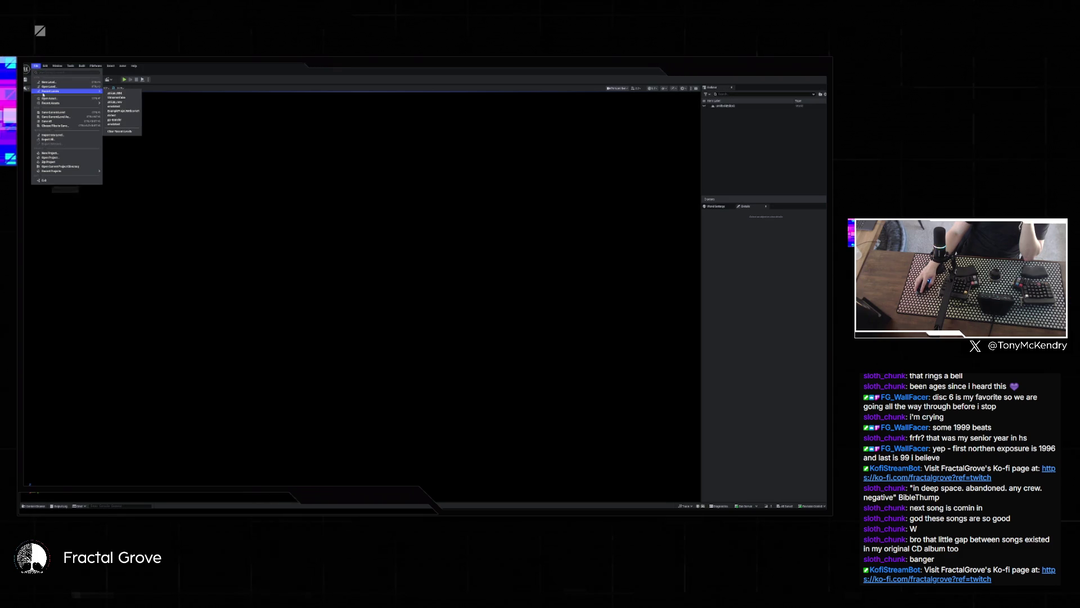
click(129, 93)
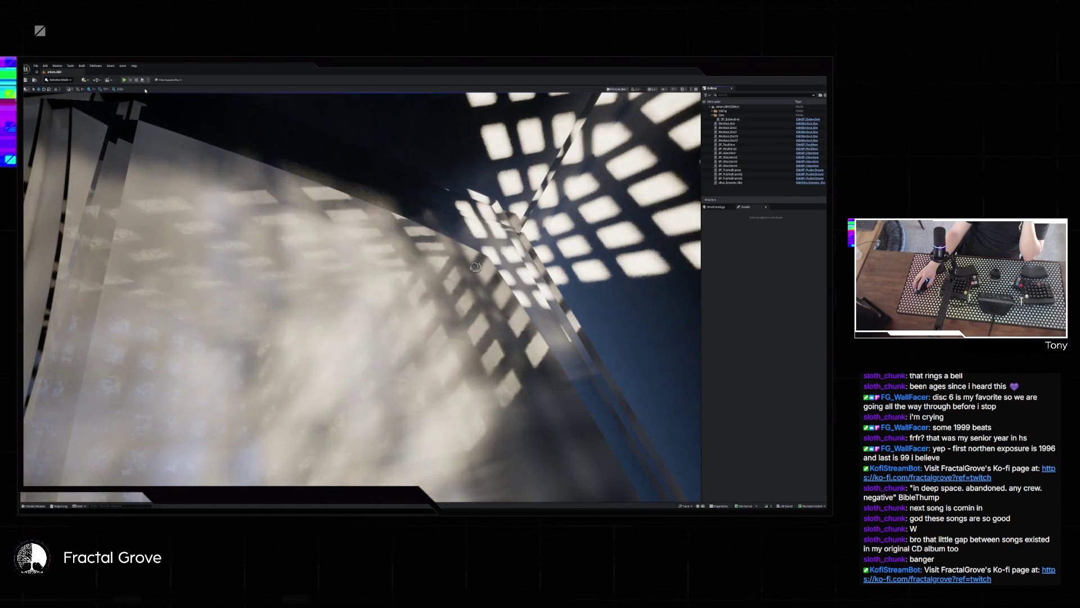
- Play-test the level despite the blueprint compile errors, then stop the session
click(124, 80)
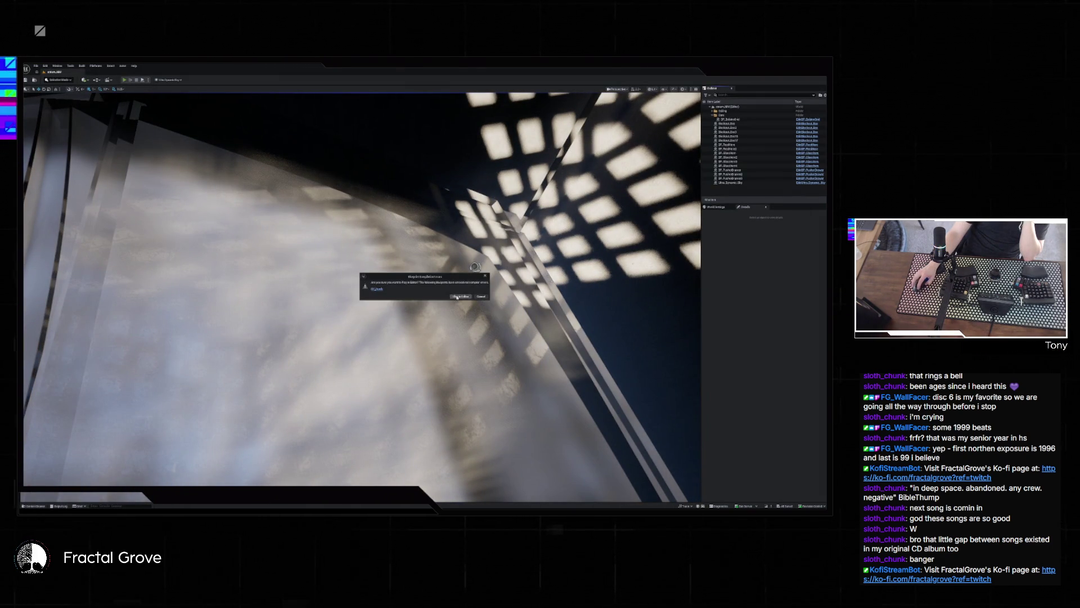
click(456, 296)
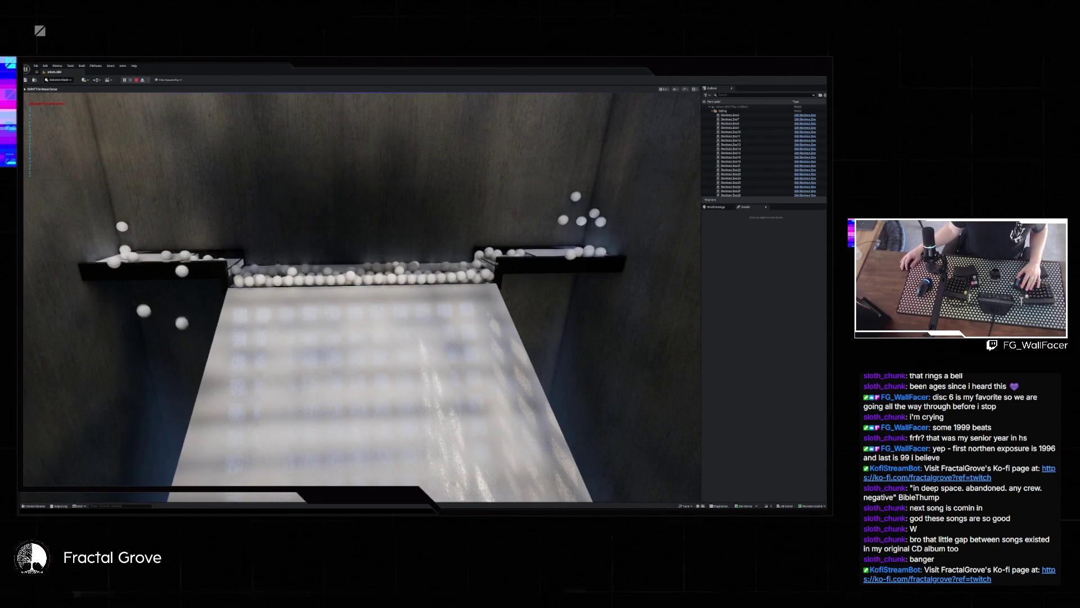
key(Escape)
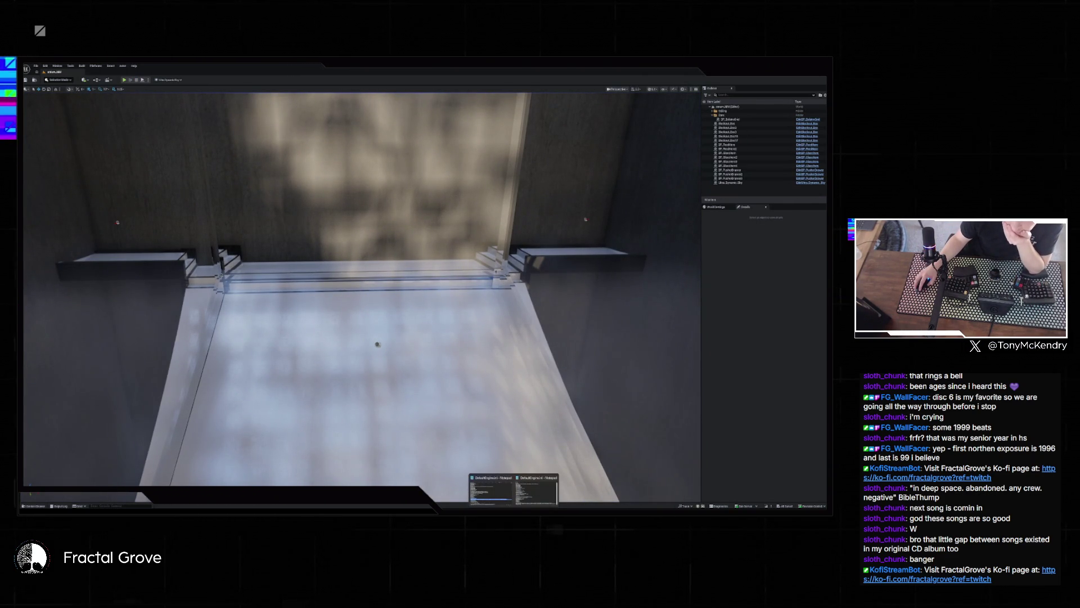
- Switch between the two DefaultEngine.ini windows and skim the copied PhysicsSettings
key(alt+Tab)
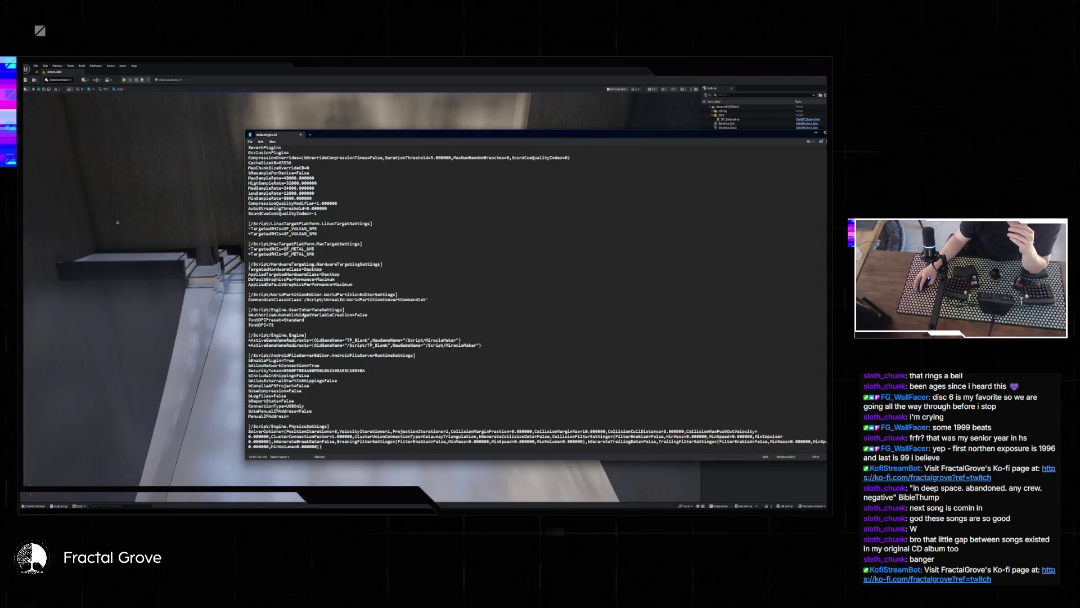
key(alt+Tab)
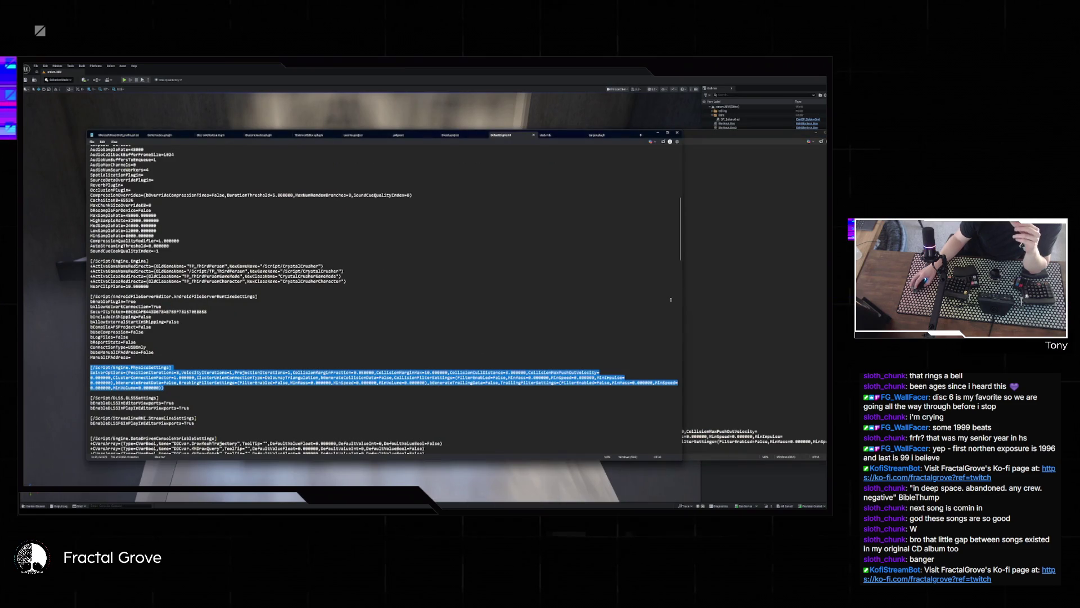
key(alt+Tab)
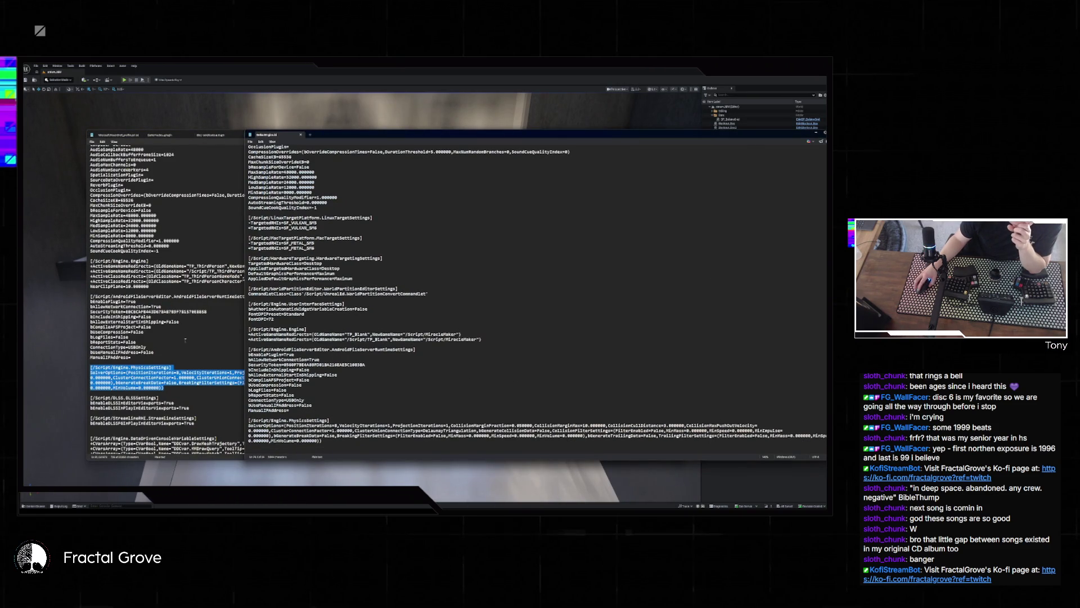
scroll(186, 341, down, 6)
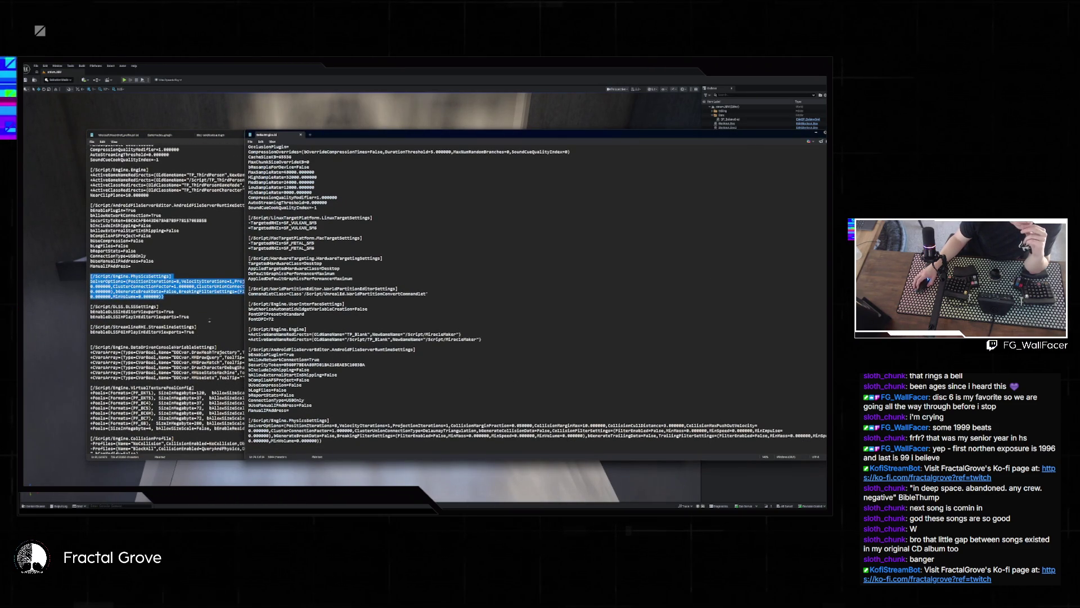
scroll(210, 320, down, 2)
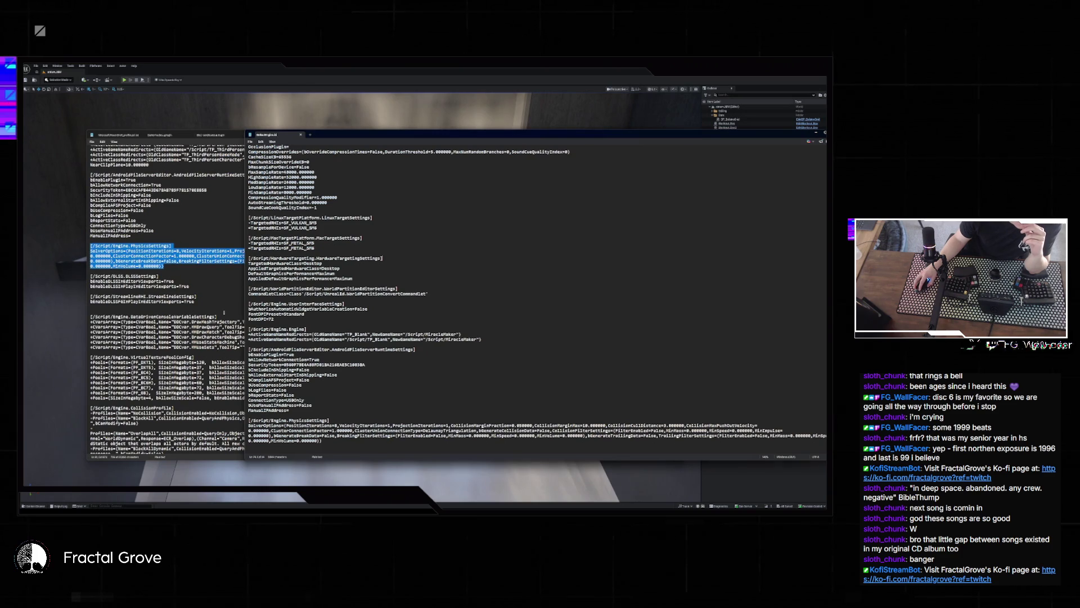
- Read the other project's config past PhysicsSettings and CollisionProfile to the end, then scroll back up
click(224, 313)
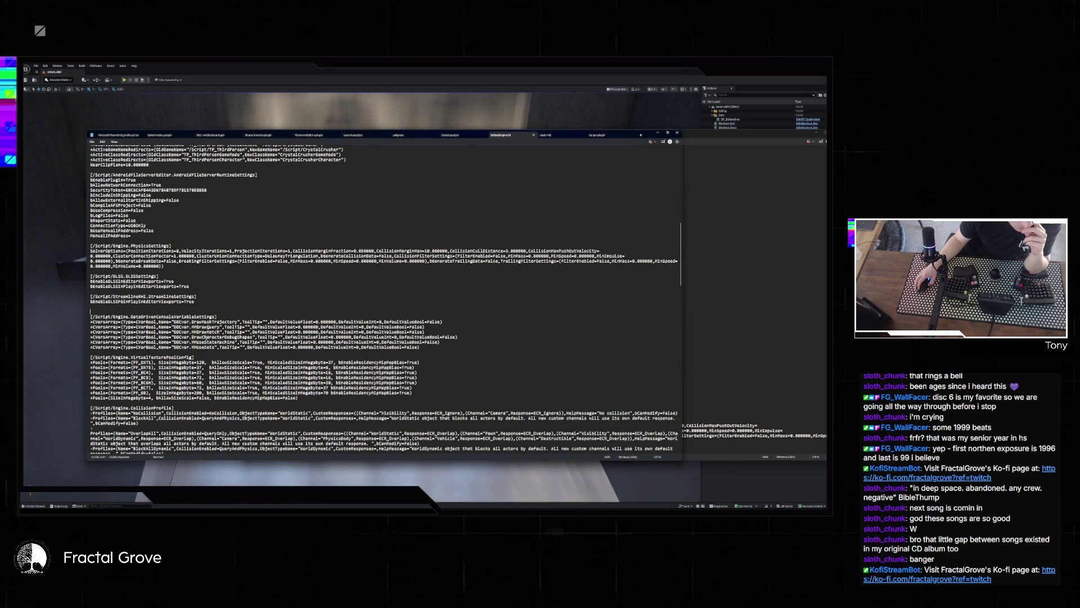
scroll(385, 298, down, 1)
scroll(384, 298, down, 1)
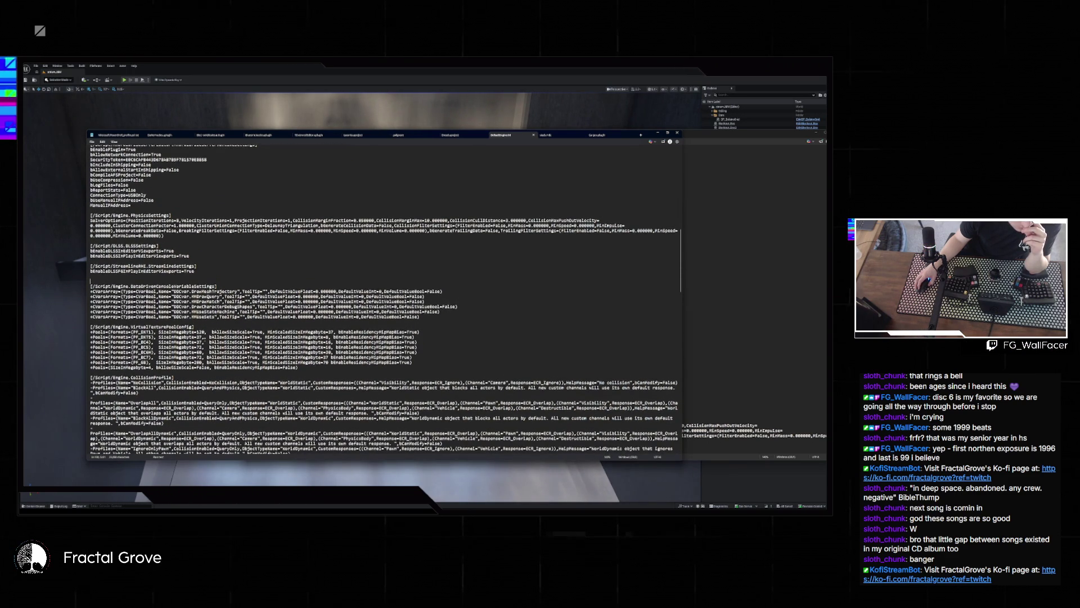
scroll(384, 298, down, 1)
scroll(384, 298, down, 1)
scroll(384, 298, down, 1)
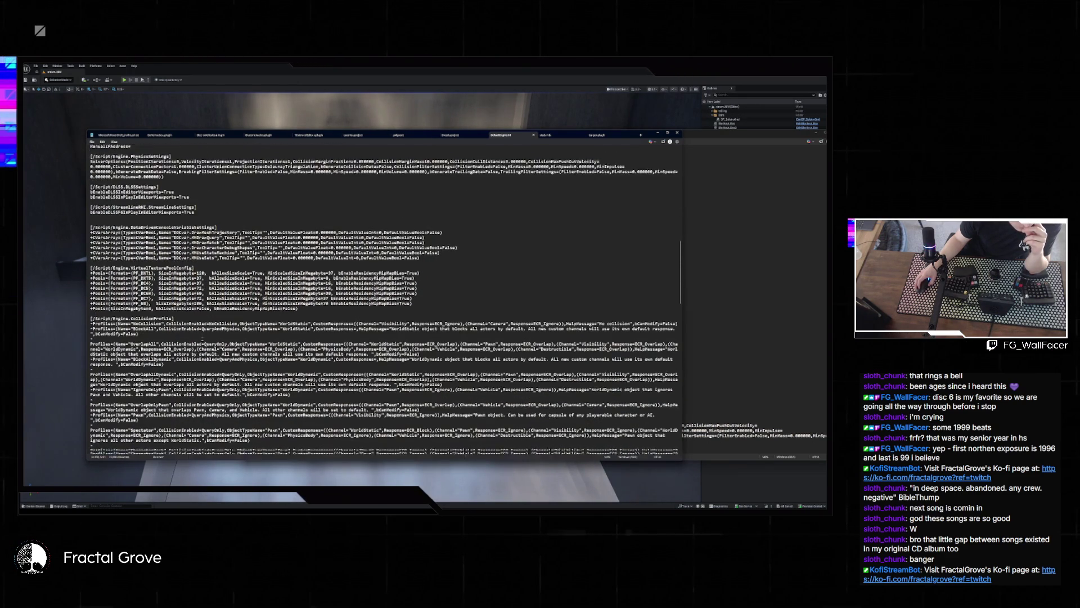
scroll(384, 299, down, 1)
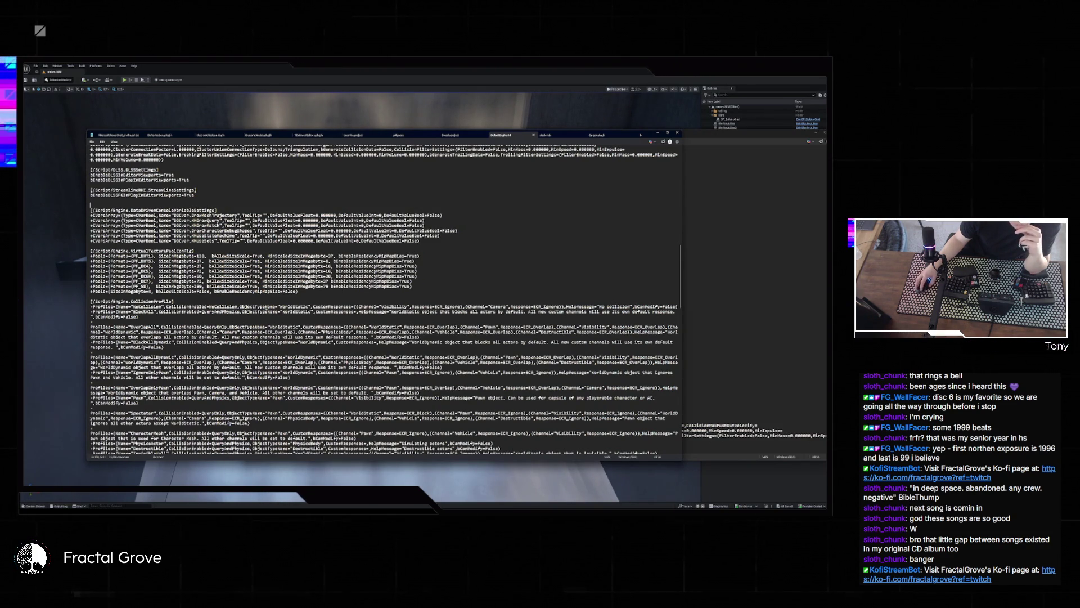
scroll(168, 304, down, 1)
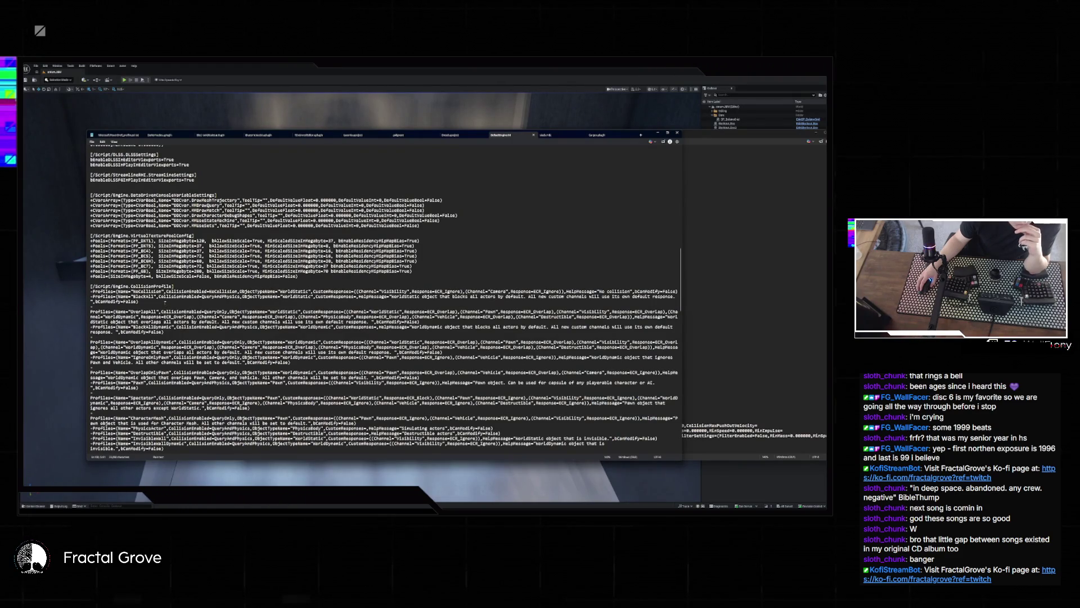
scroll(165, 302, down, 8)
scroll(165, 303, down, 4)
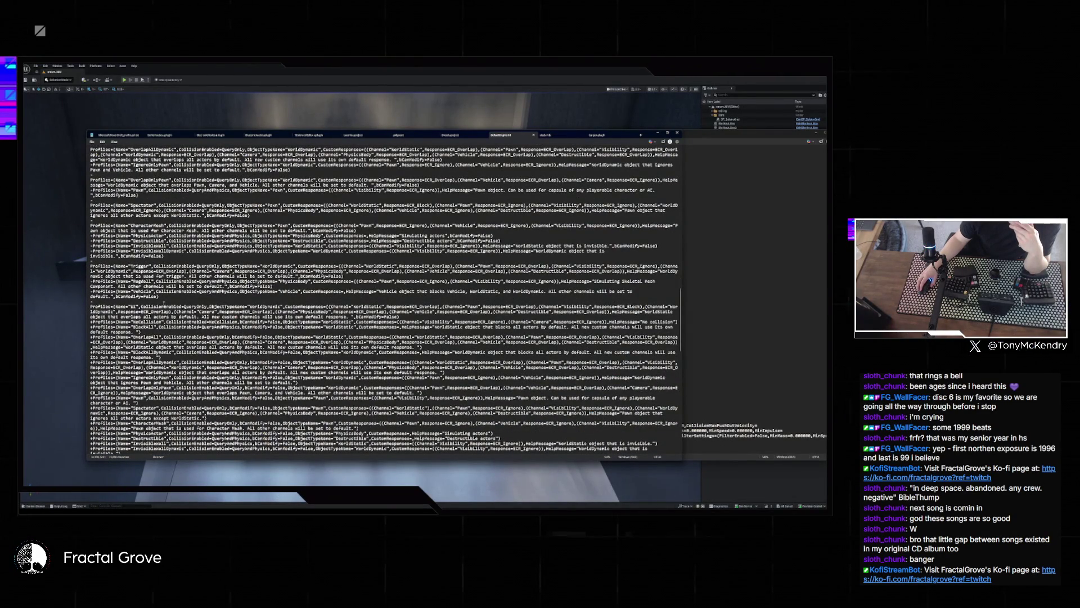
scroll(164, 304, down, 8)
scroll(164, 303, down, 9)
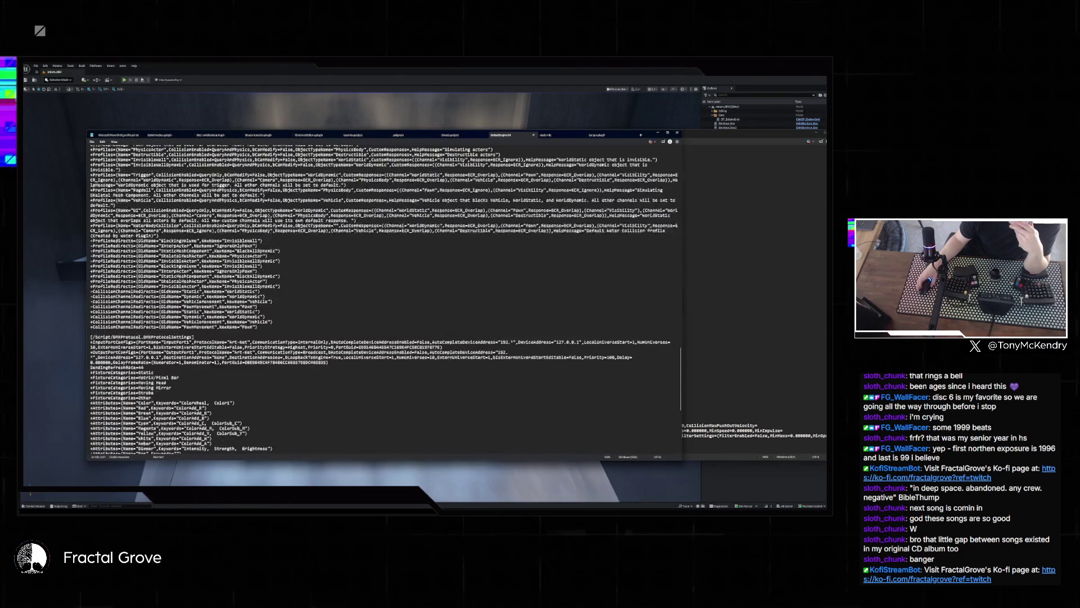
scroll(164, 304, down, 9)
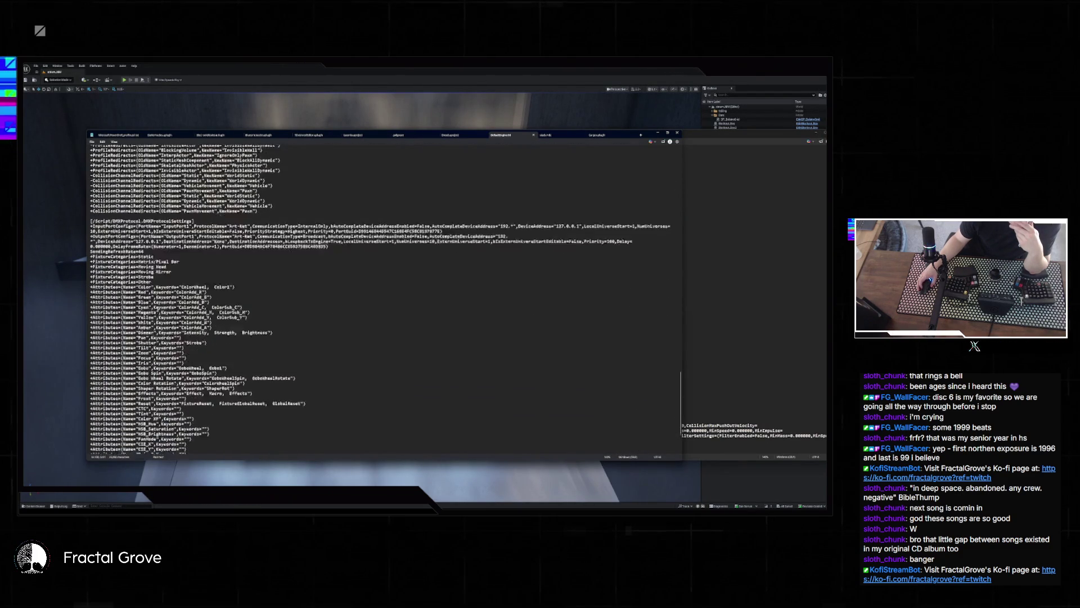
scroll(164, 304, down, 2)
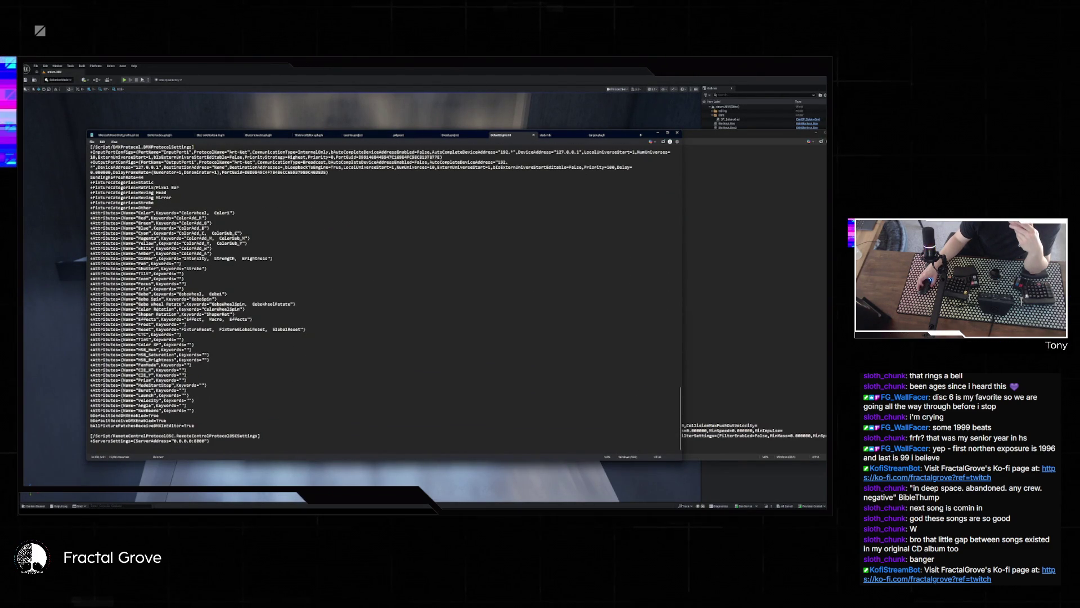
scroll(385, 299, up, 20)
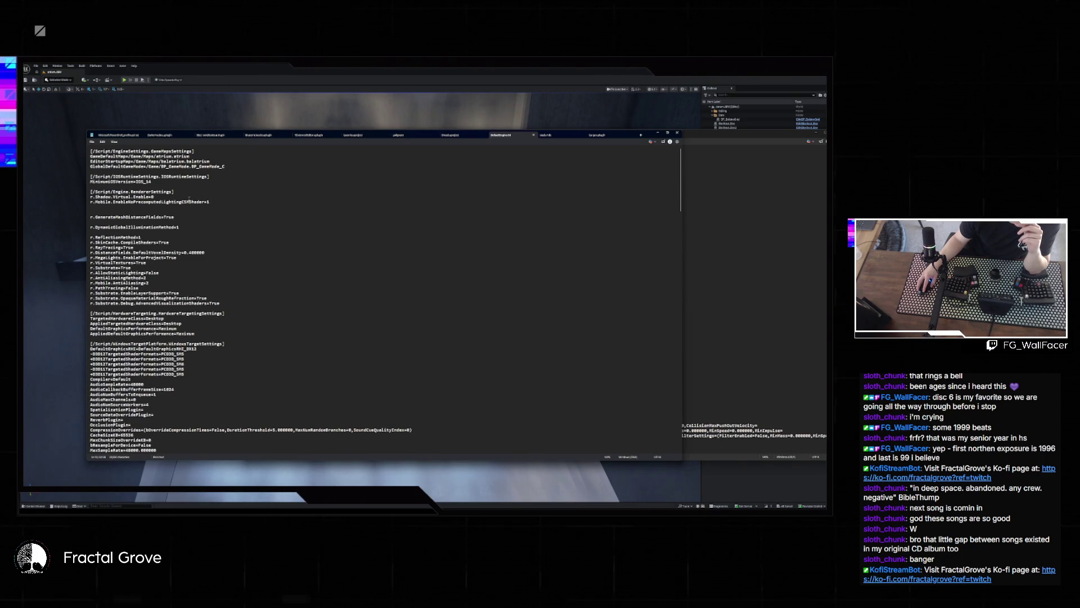
- Scroll through DefaultEngine.ini from the DefaultVoxelDensity line onward
click(216, 253)
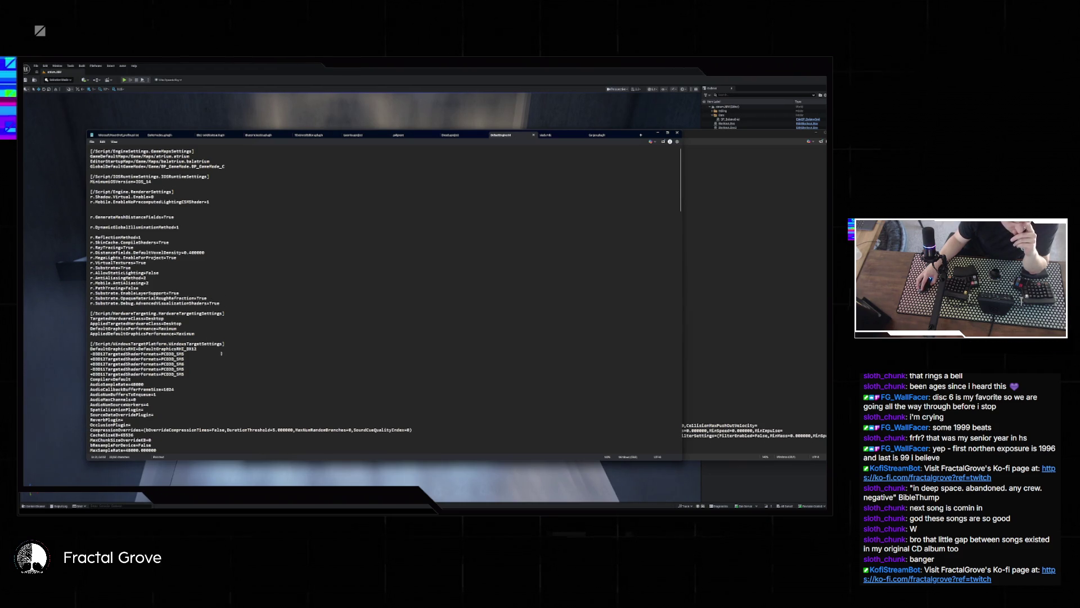
scroll(221, 354, down, 7)
scroll(219, 357, down, 4)
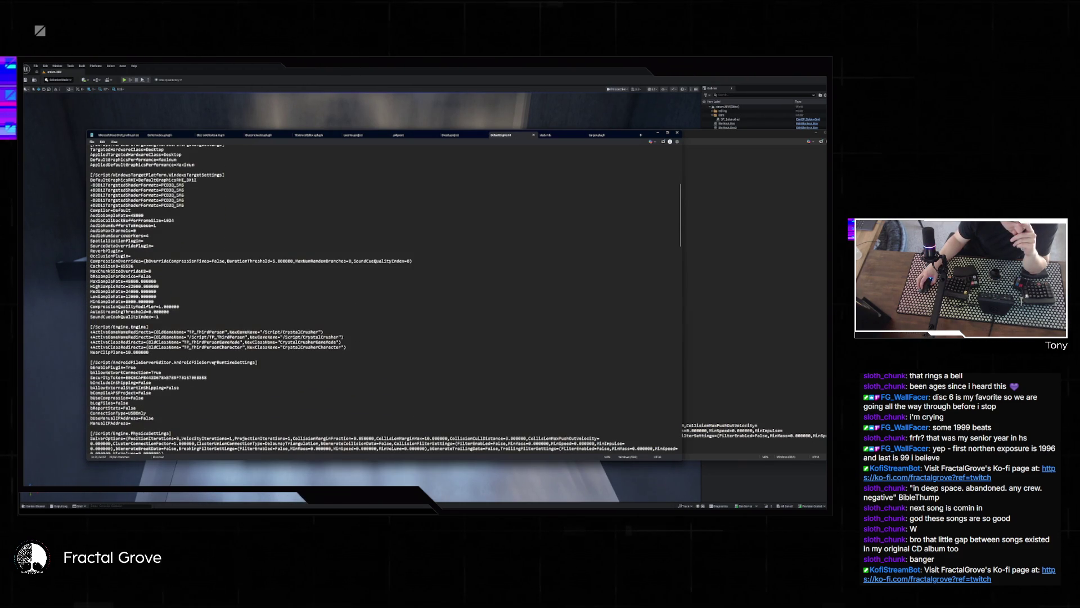
scroll(219, 357, down, 5)
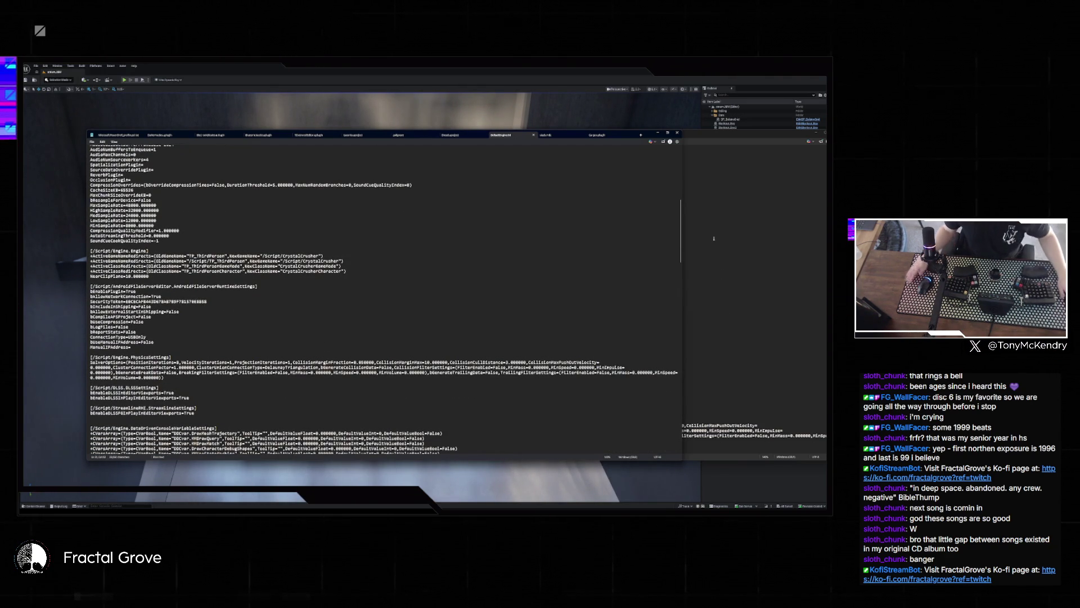
- Split the DefaultEngine.ini tab into its own window, compare, and return to Unreal Engine
drag(501, 134, 267, 135)
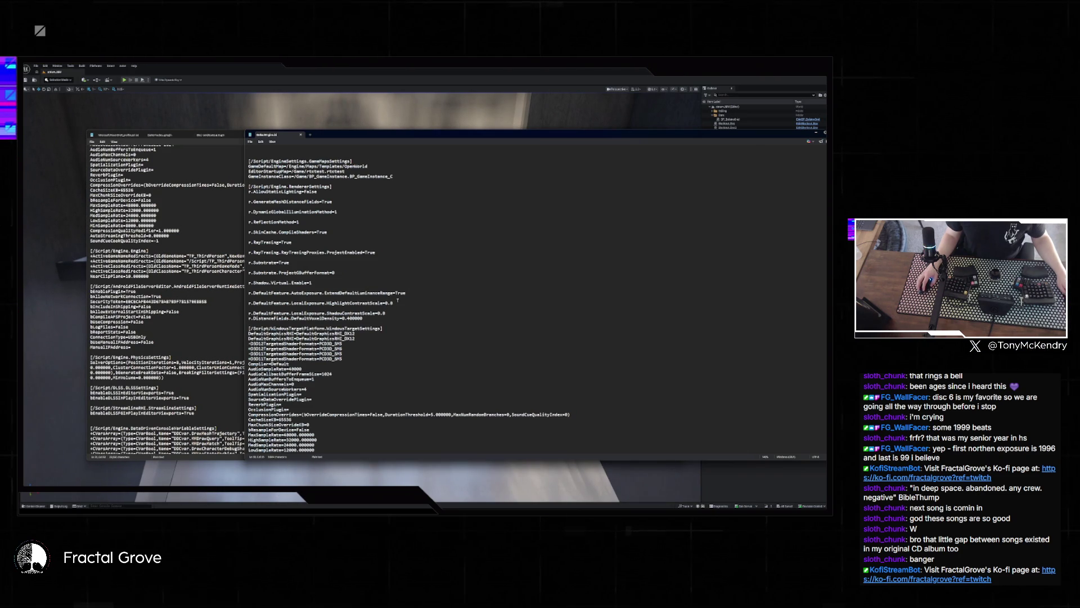
scroll(429, 343, down, 7)
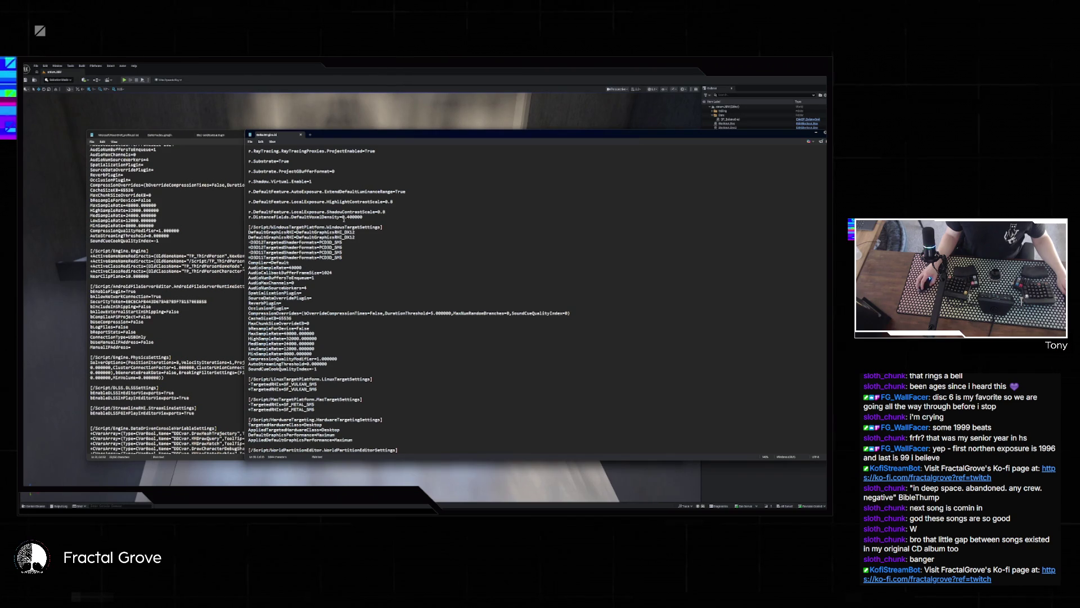
key(alt+Tab)
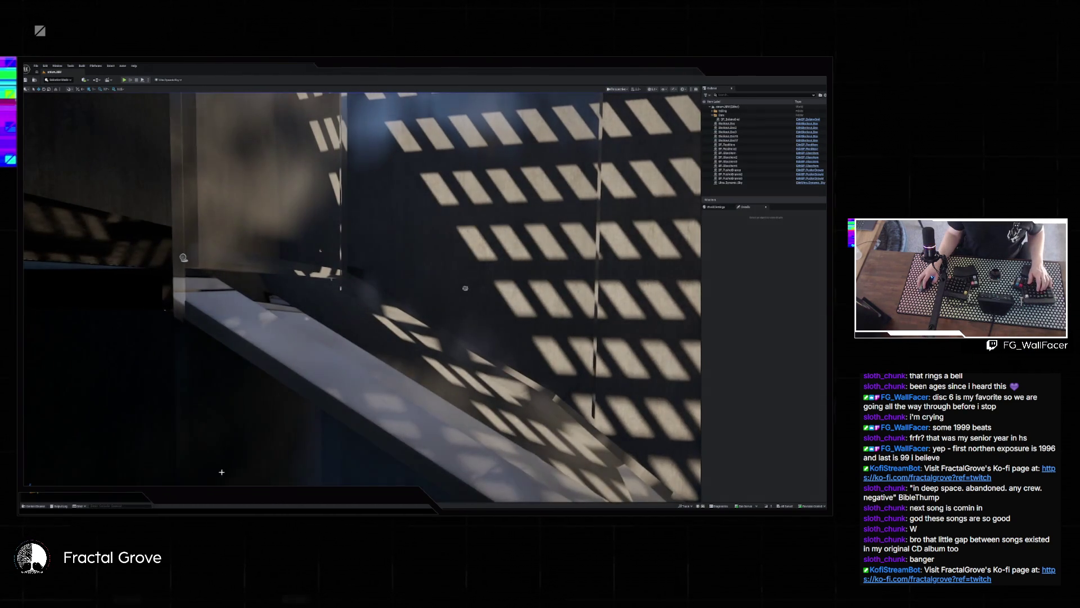
- Select the room's floor box and wall, then start Play In Editor to test particle collisions
click(273, 327)
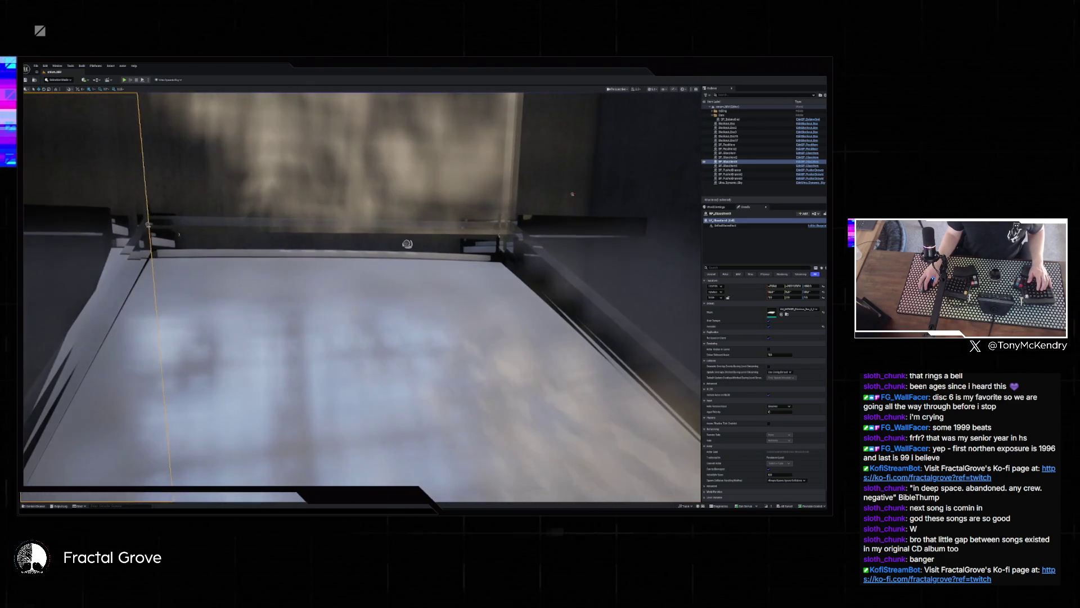
click(274, 253)
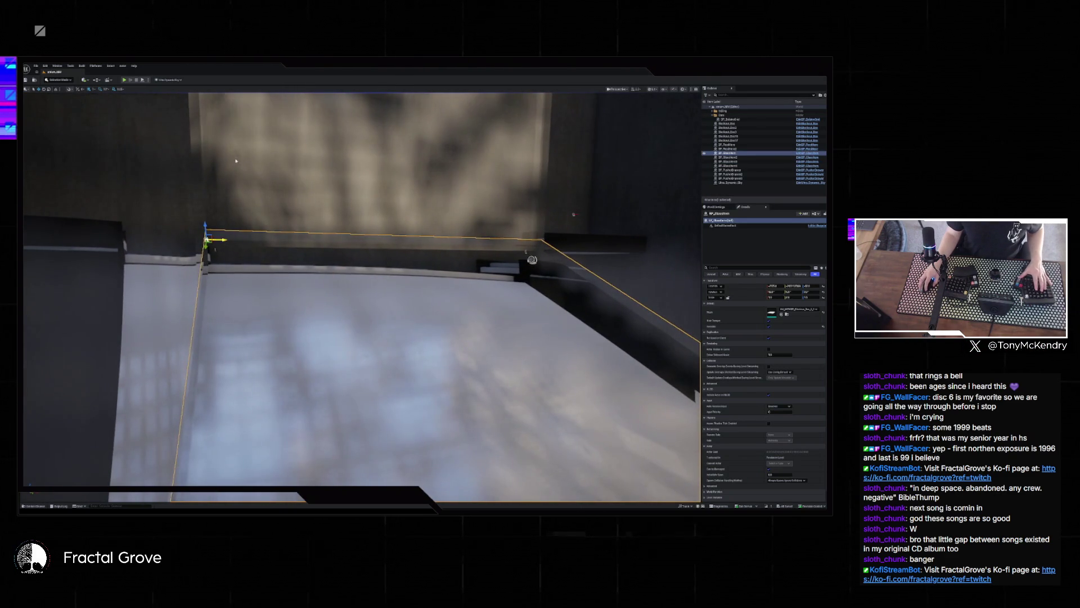
ctrl+click(225, 201)
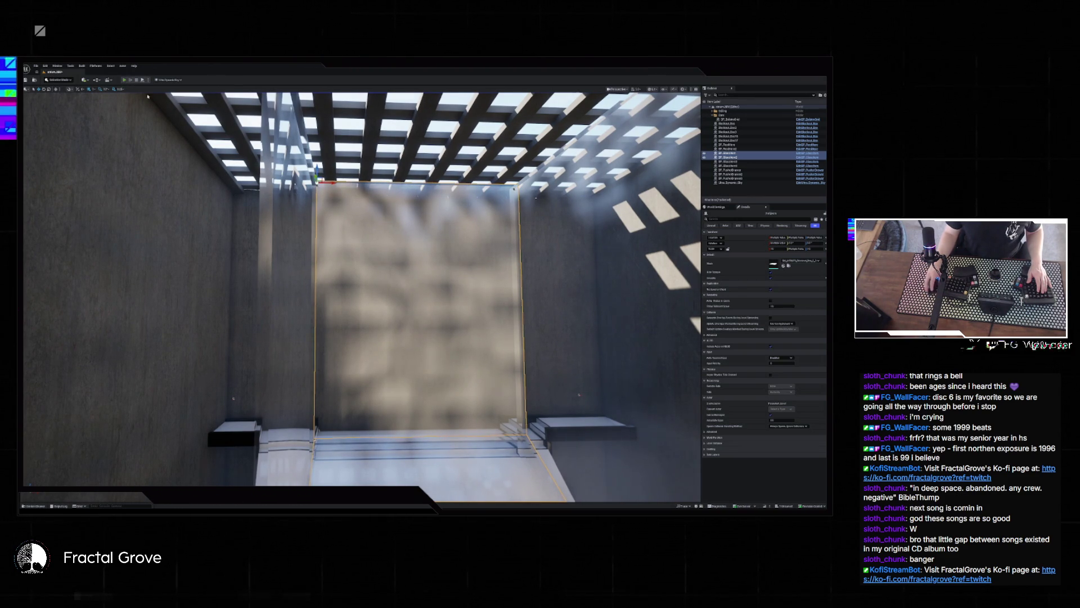
click(124, 80)
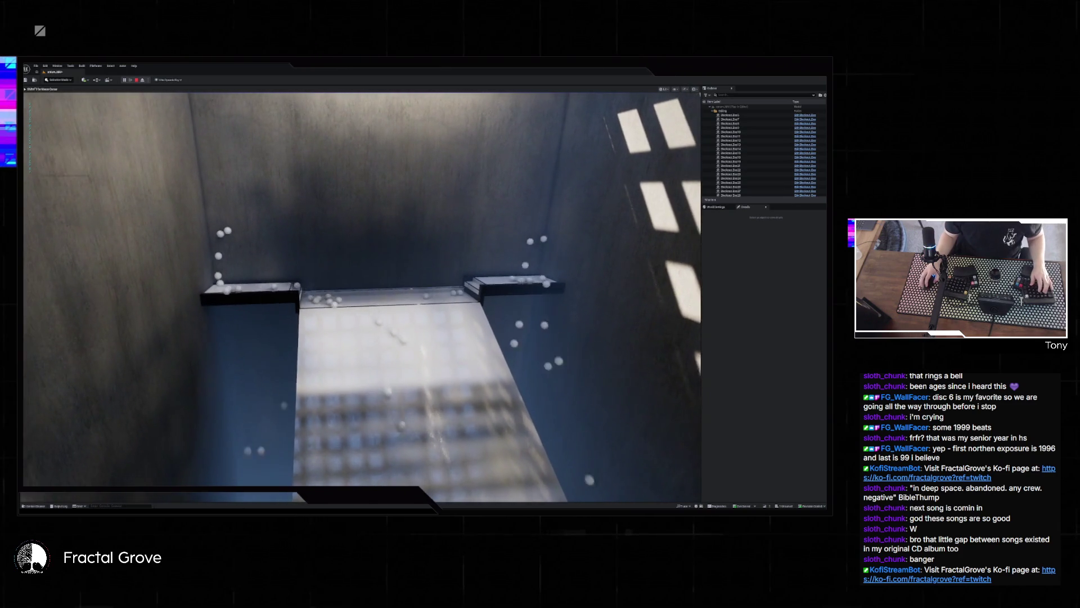
- Stop and restart Play In Editor twice to watch particles land on the pegboard floor
key(Escape)
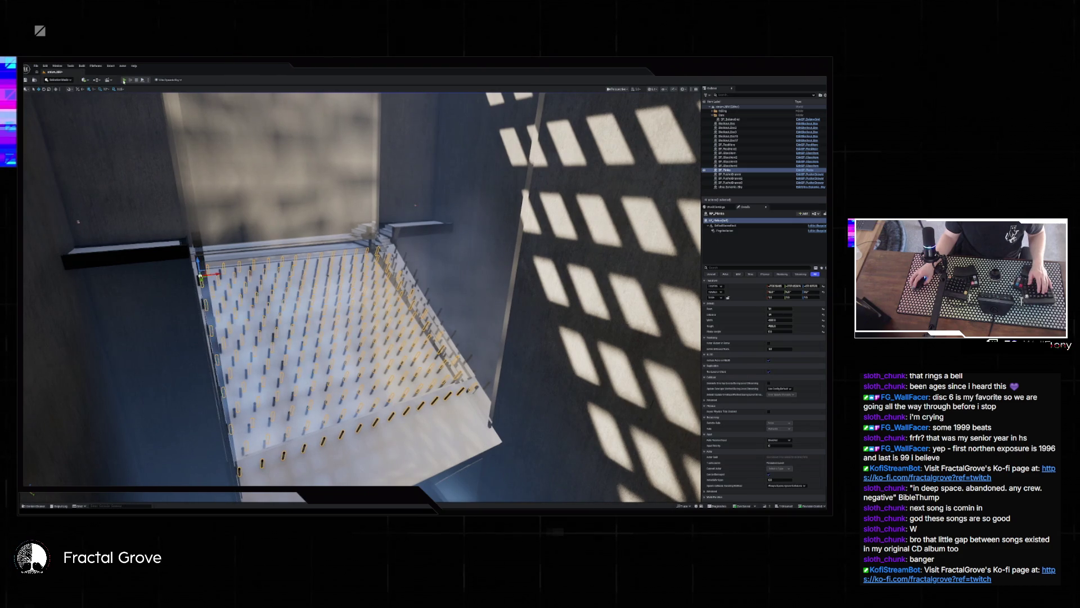
click(124, 80)
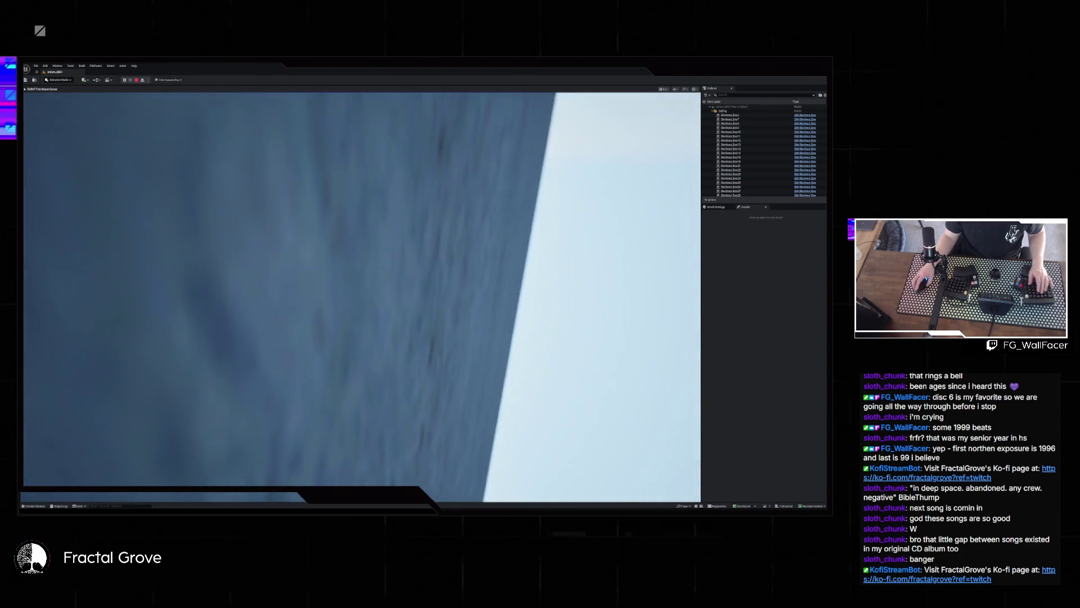
key(Escape)
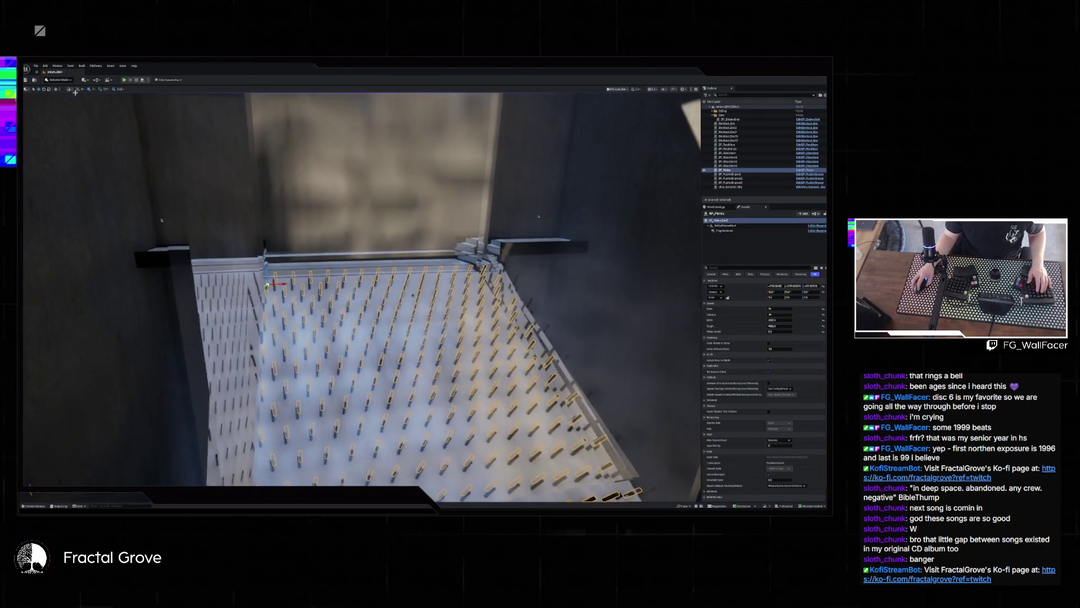
click(124, 80)
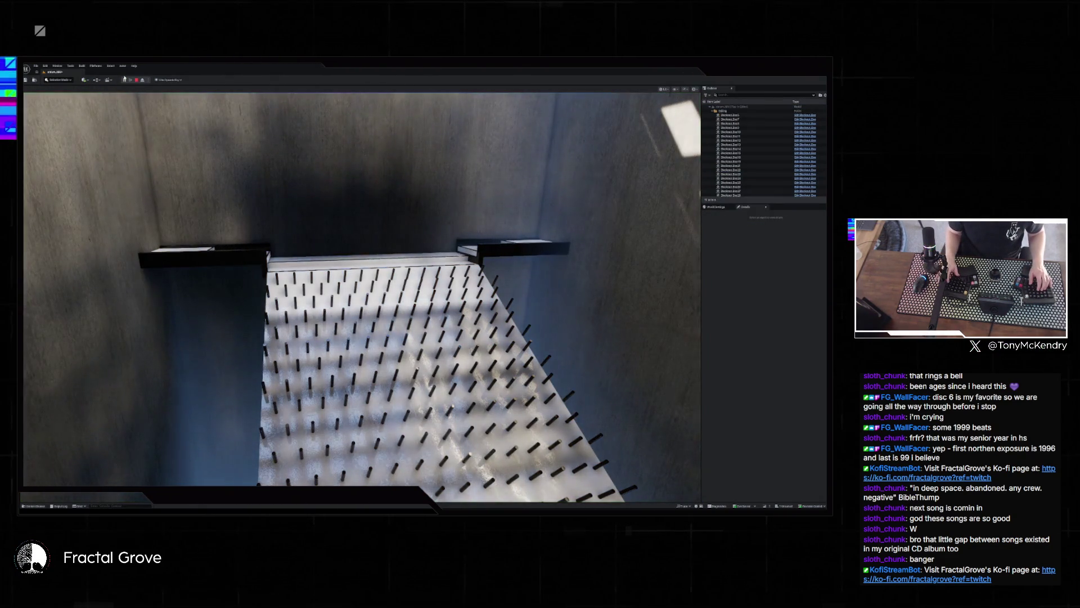
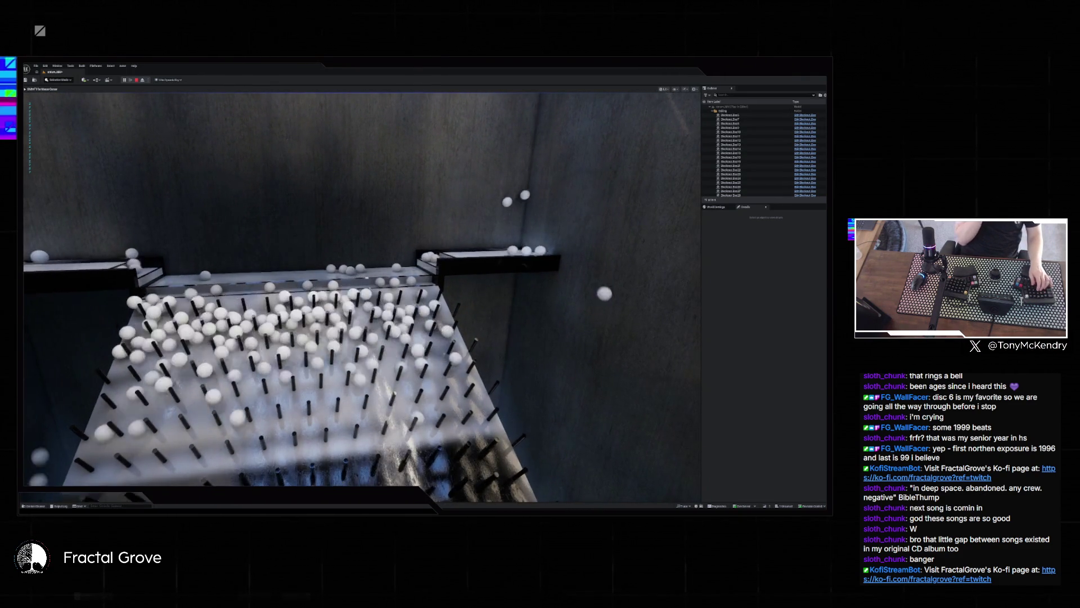
- Stop the ball-drop play-test and switch over to the Notepad window
key(Escape)
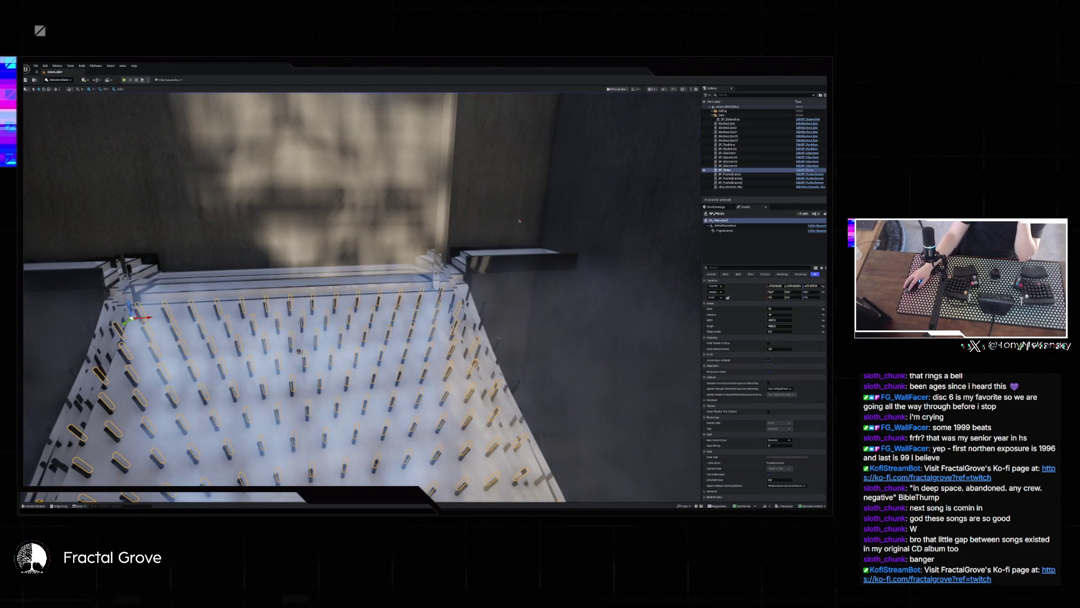
key(alt+Tab)
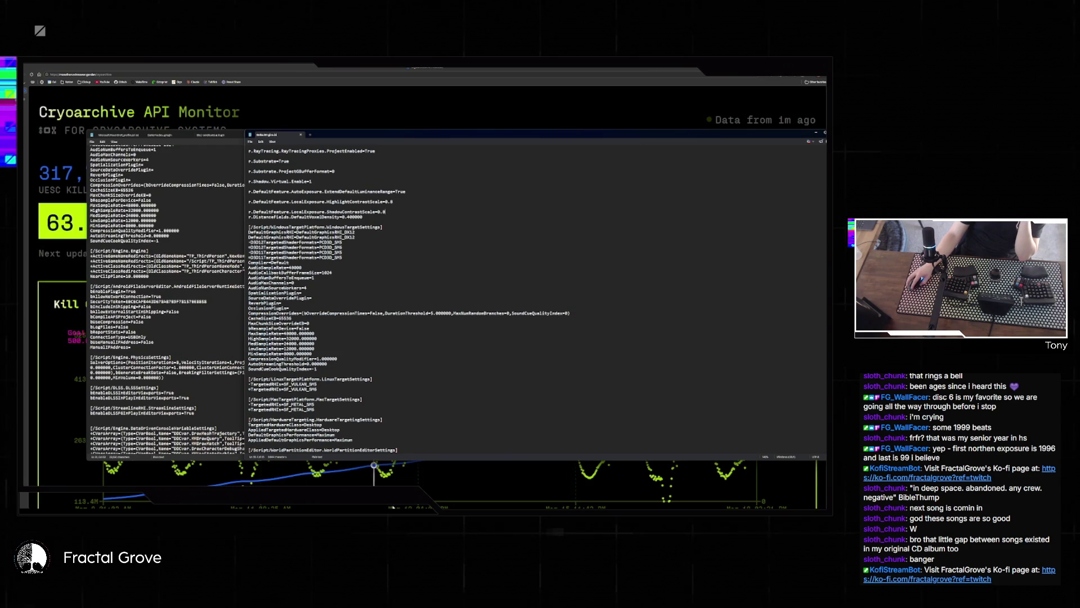
- Browse to UnrealProjects > project folder > Config and open DefaultGame.ini in Notepad
key(alt+Tab)
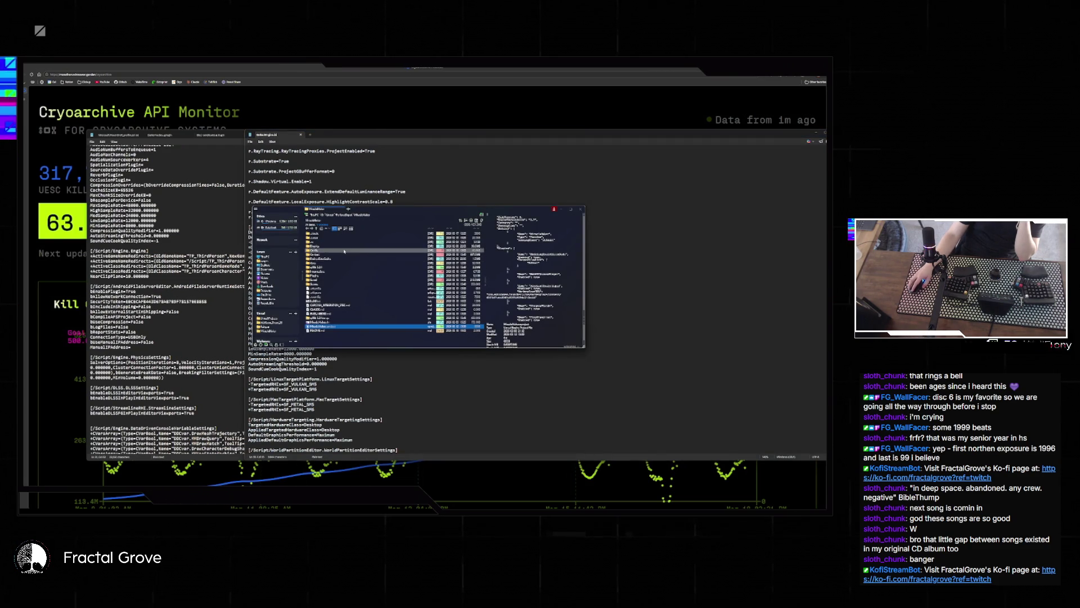
click(271, 318)
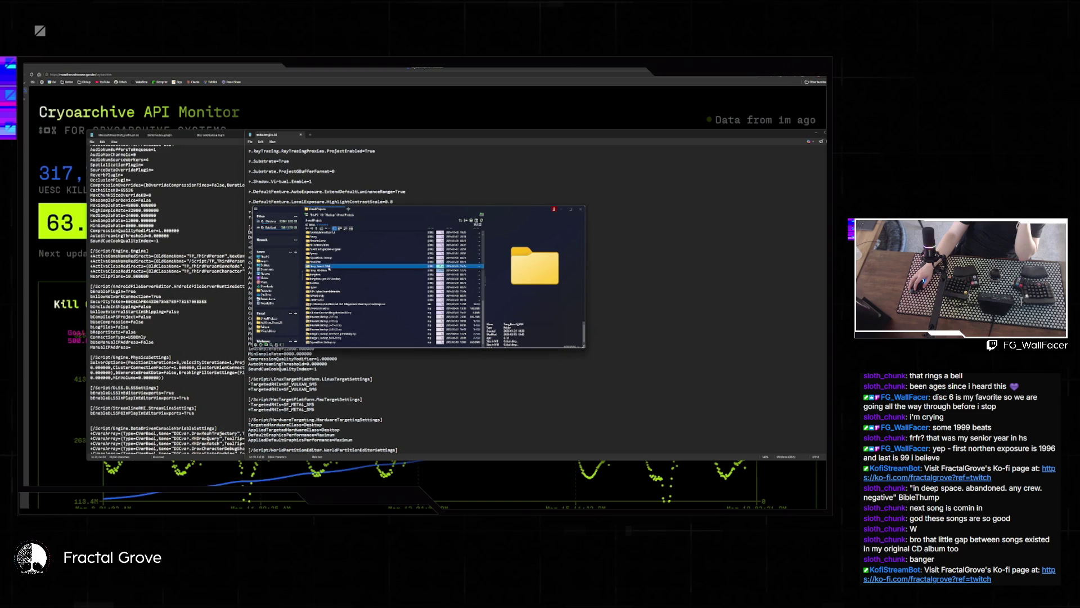
double_click(331, 265)
double_click(322, 246)
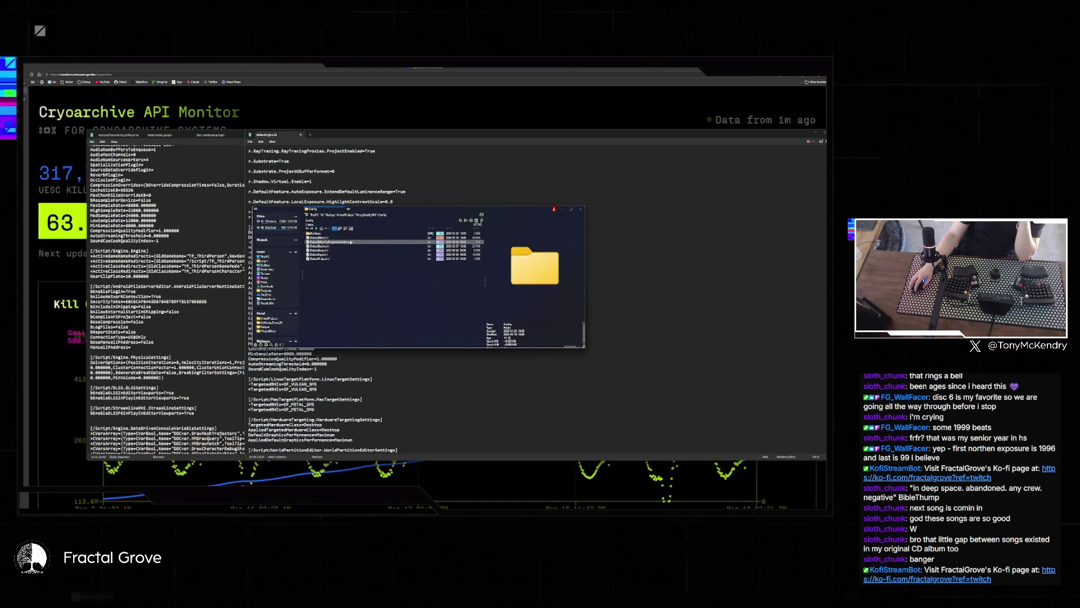
click(348, 247)
click(344, 250)
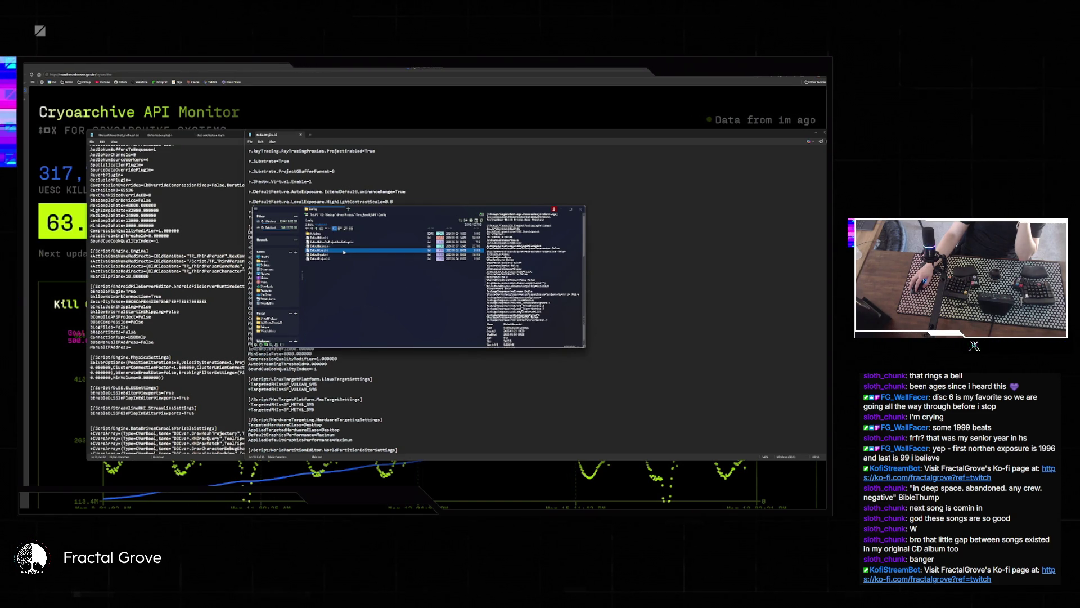
double_click(344, 251)
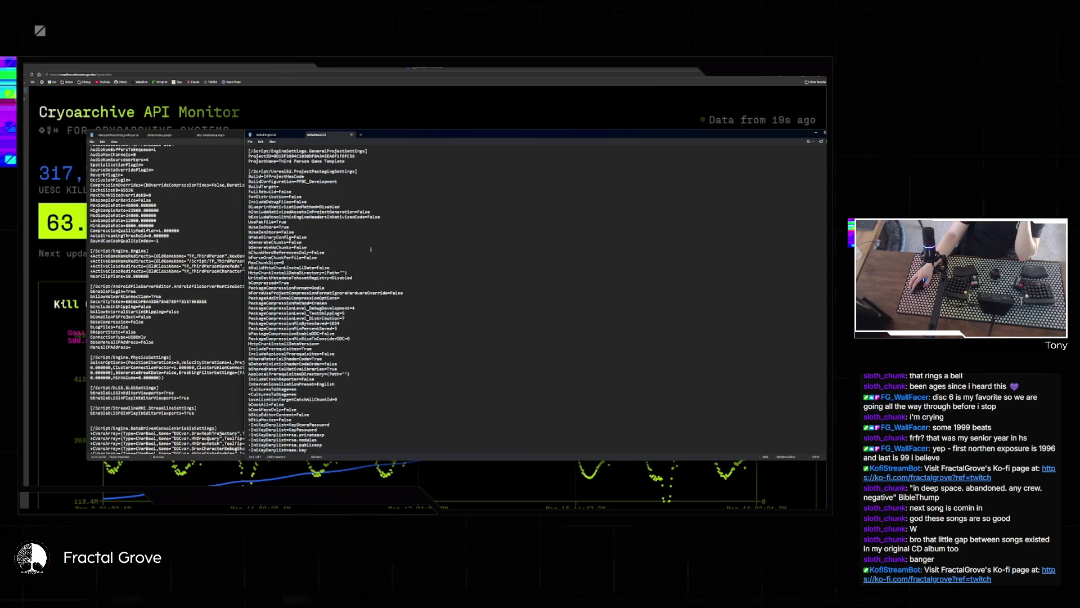
- Scroll through DefaultGame.ini, close it, and open the bottom .ini file in the list
scroll(371, 248, down, 10)
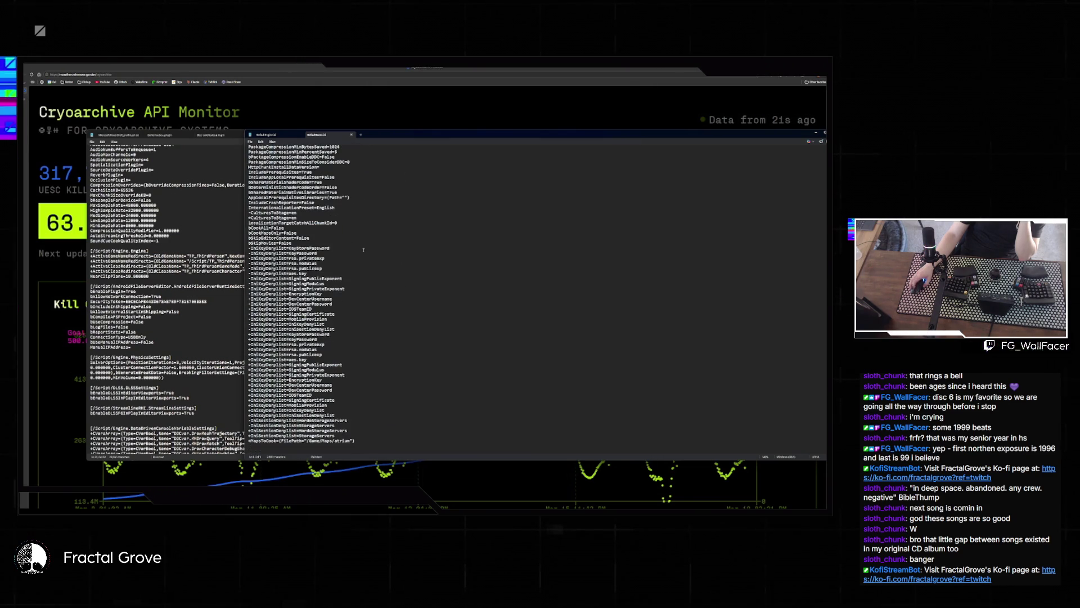
click(353, 135)
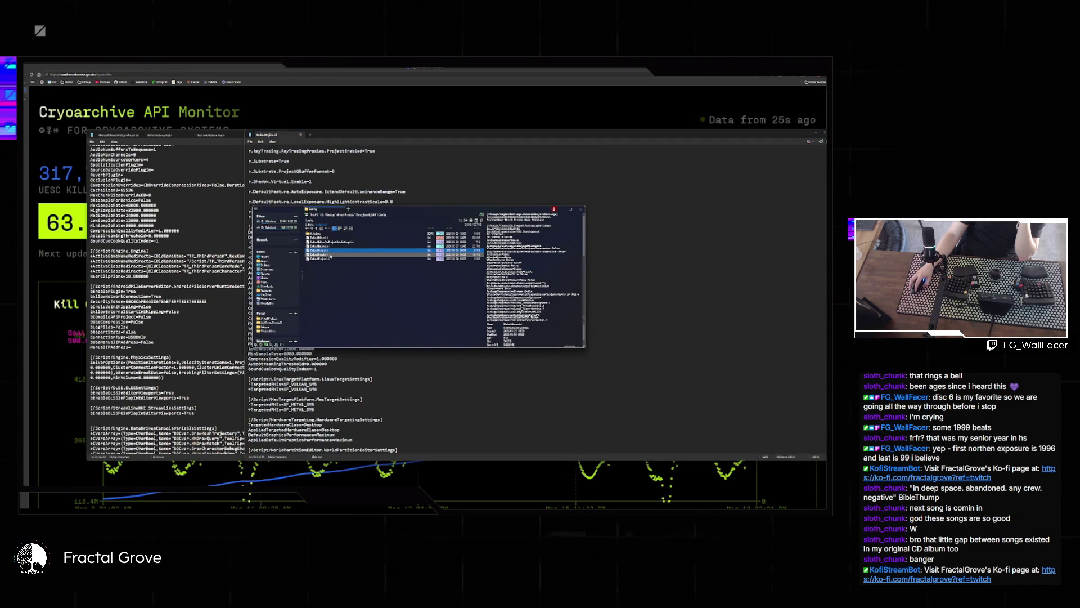
click(330, 260)
double_click(330, 260)
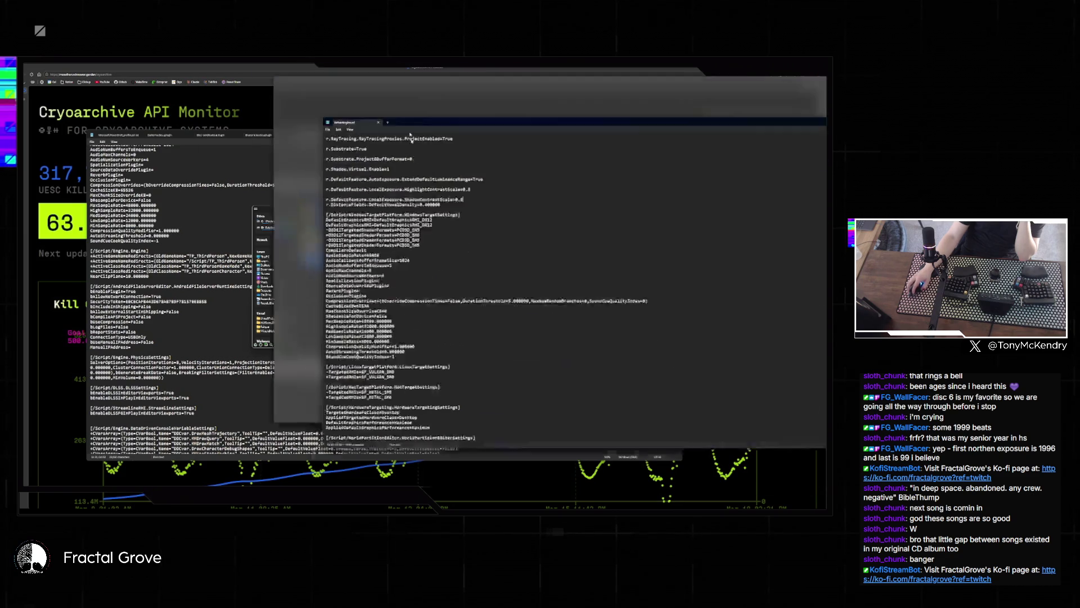
- Open the Config .ini holding SimpleMap, EditorOnlyBP and AdvancedPreviewScene post-process overrides
key(alt+Tab)
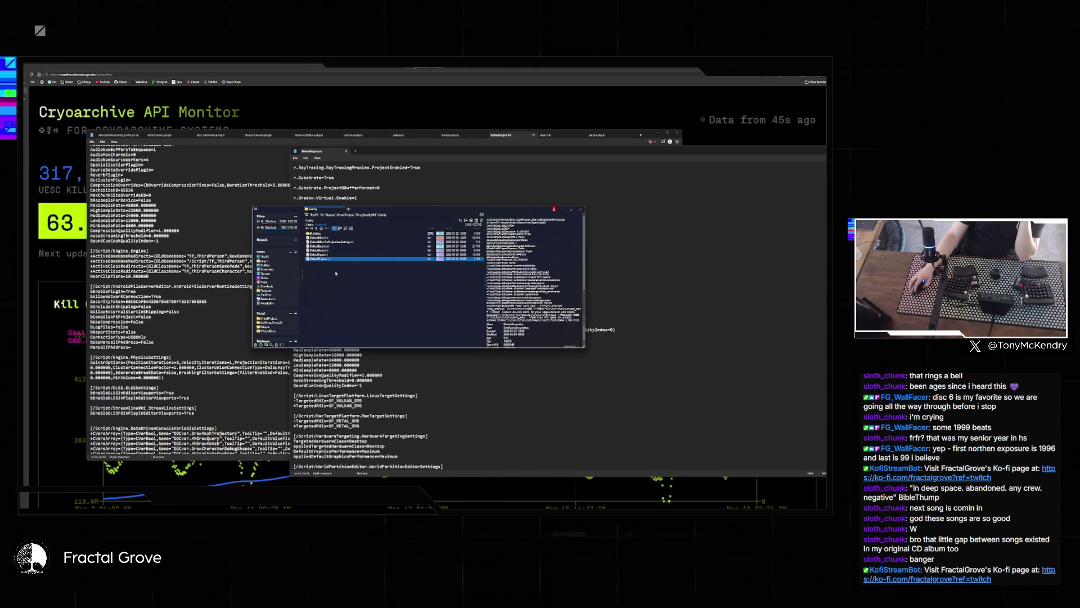
click(331, 255)
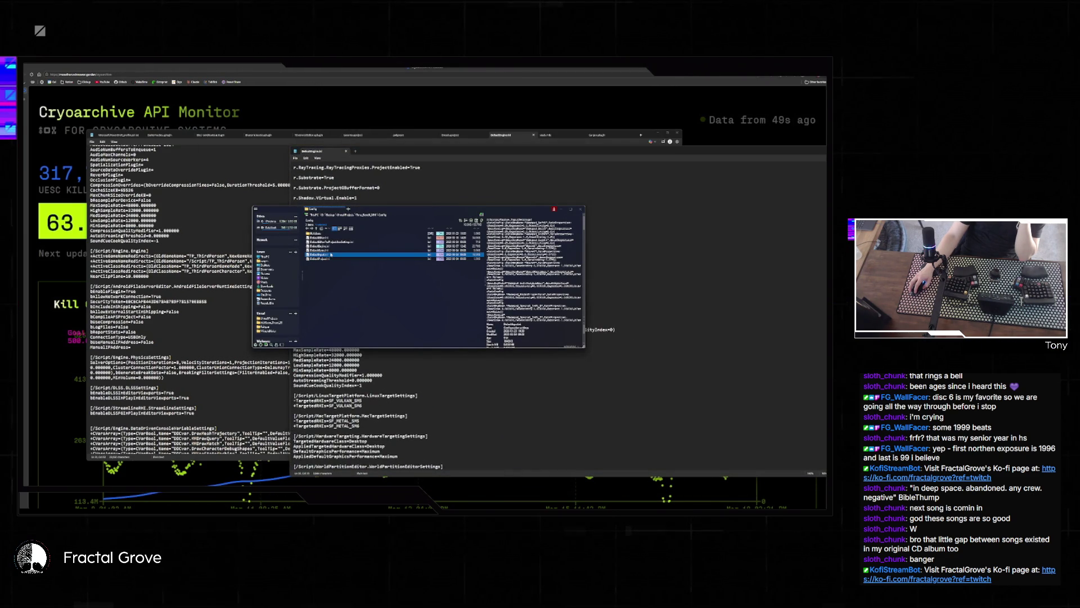
click(332, 250)
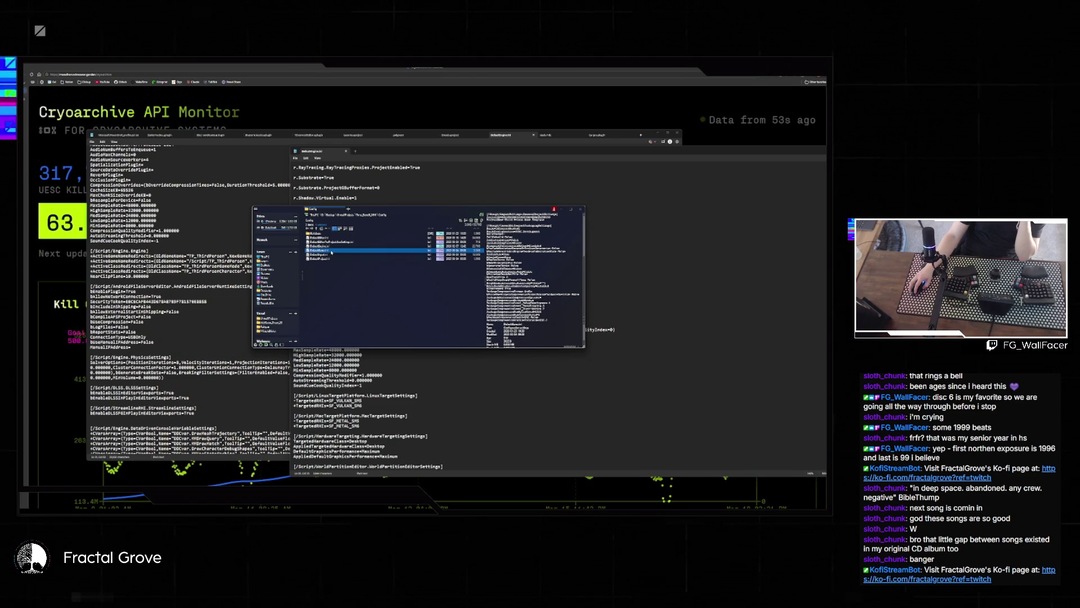
click(327, 238)
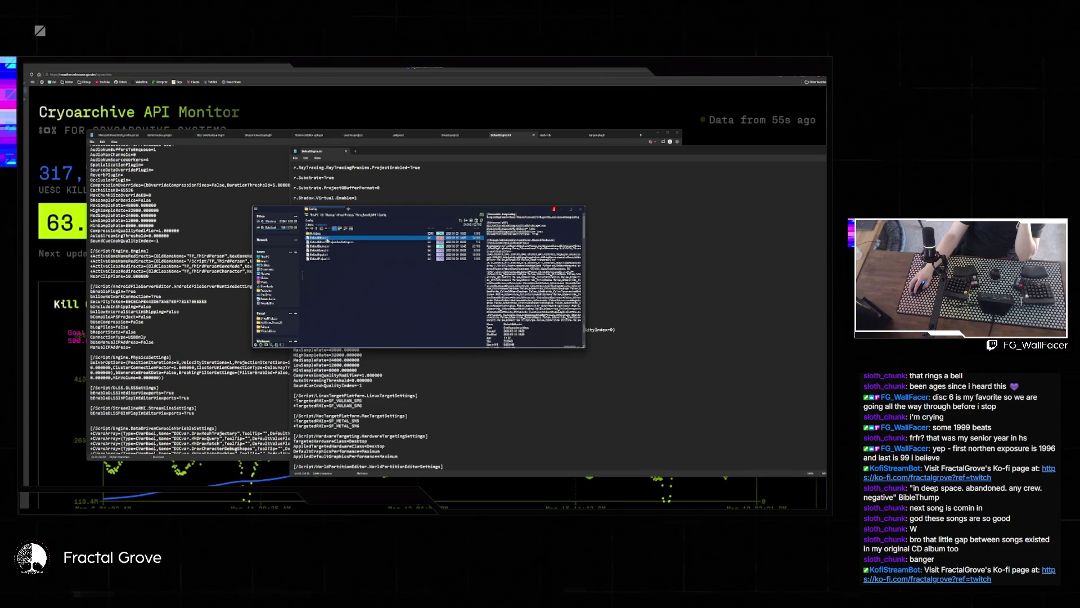
double_click(326, 239)
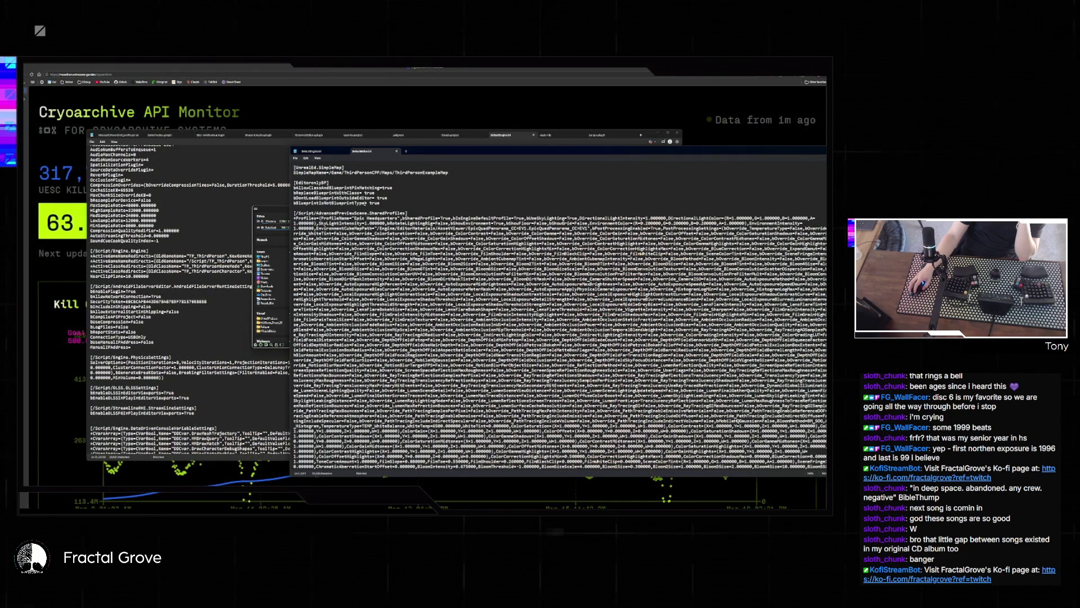
- Widen Notepad, scroll through the long post-process lines, and close the file
drag(437, 145, 323, 122)
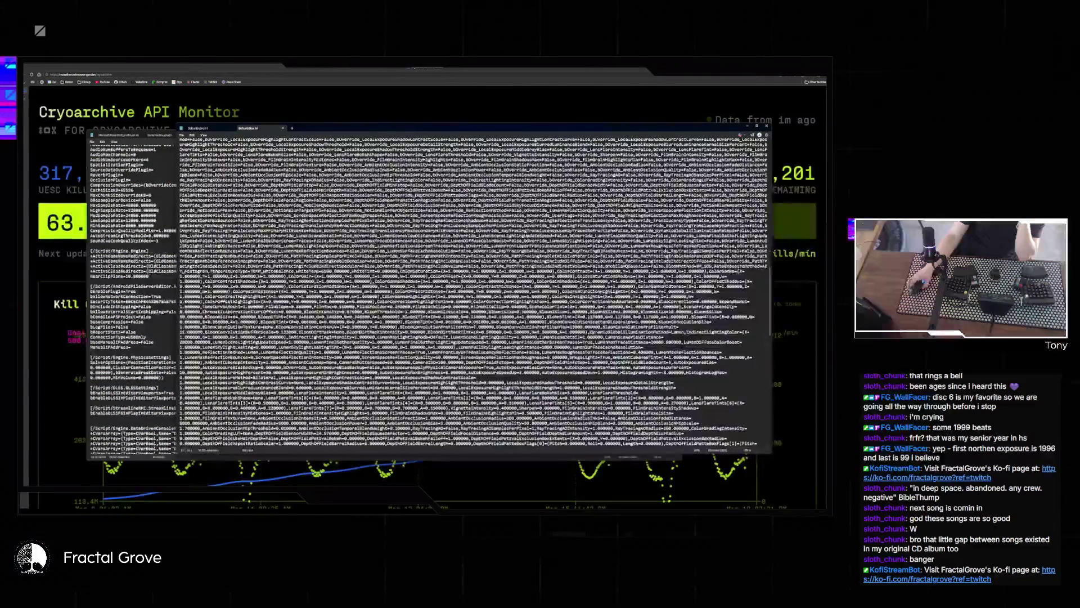
scroll(473, 293, down, 10)
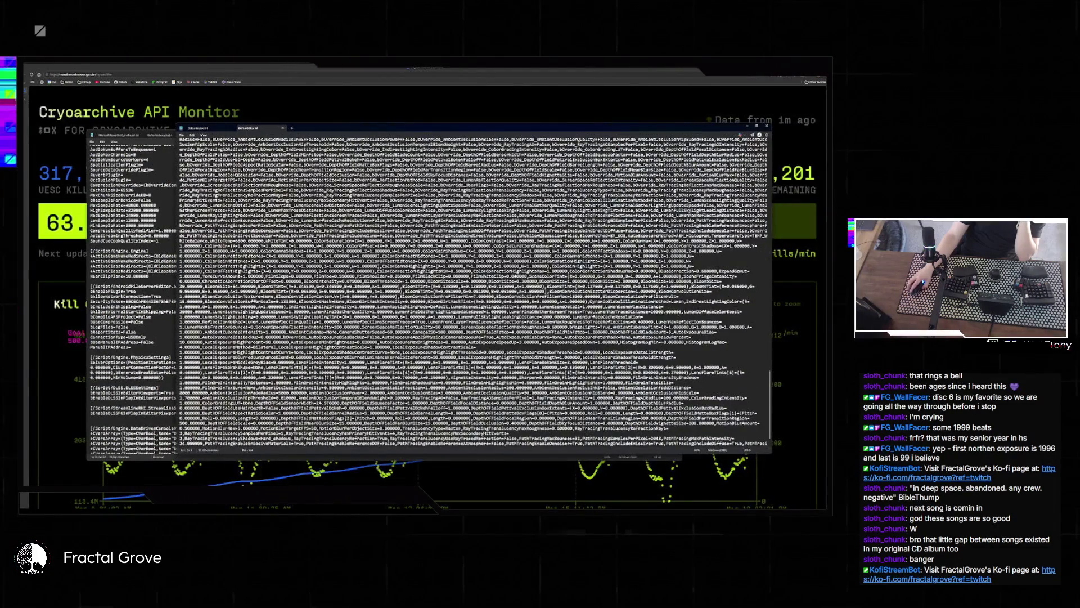
scroll(472, 293, down, 2)
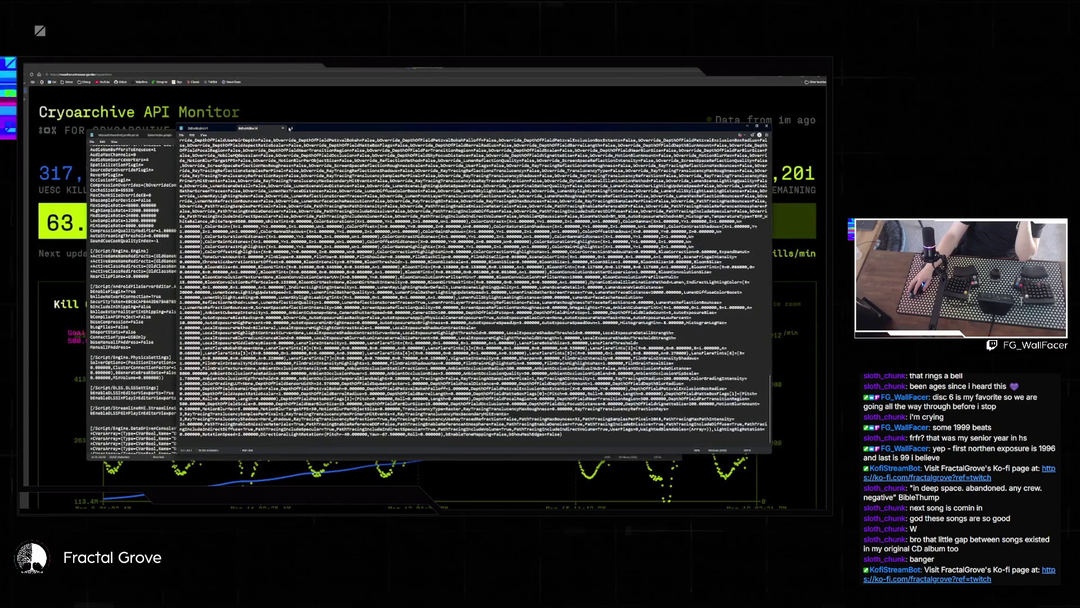
click(283, 128)
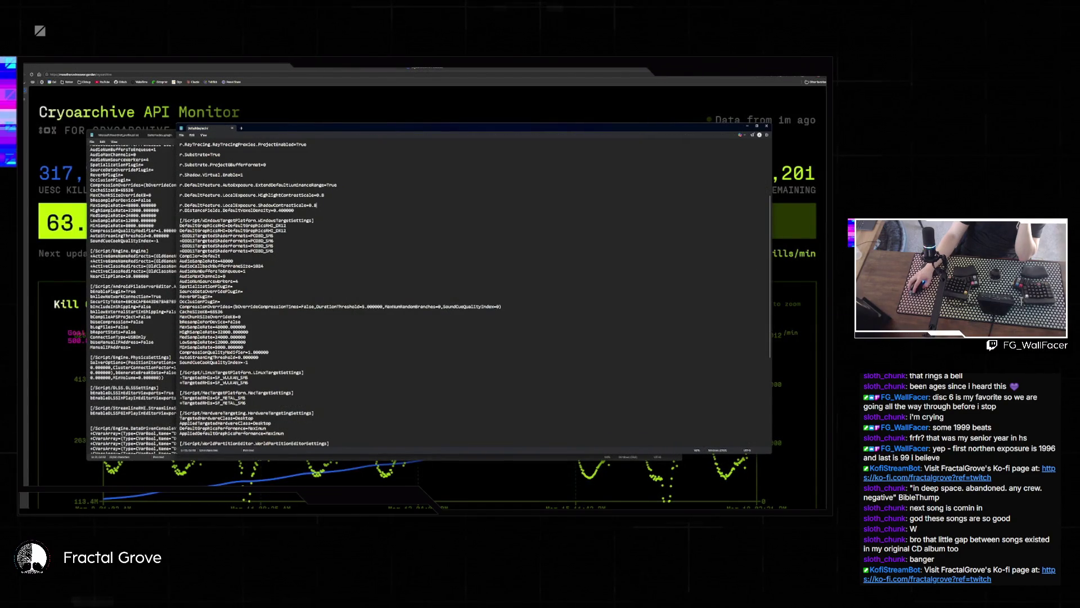
- Open the pillar project's Project Settings and enter a search filter
key(alt+Tab)
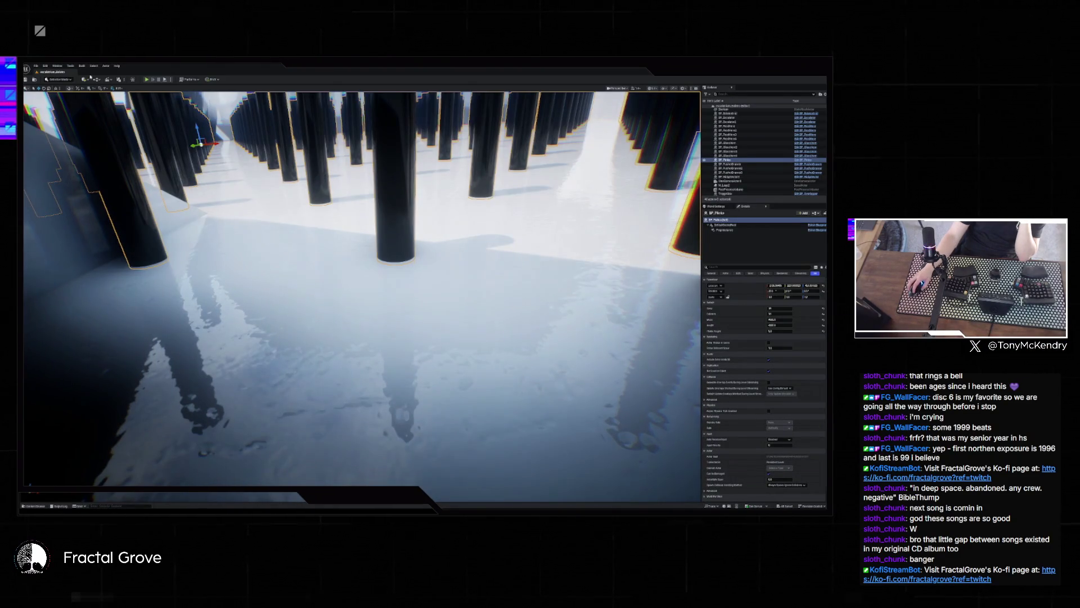
click(46, 65)
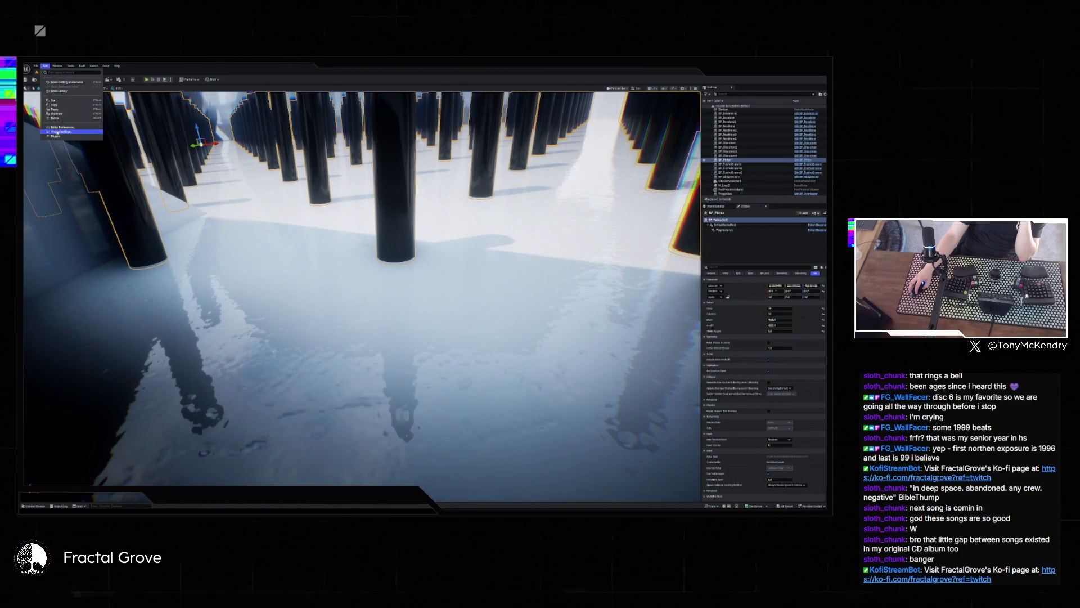
click(62, 131)
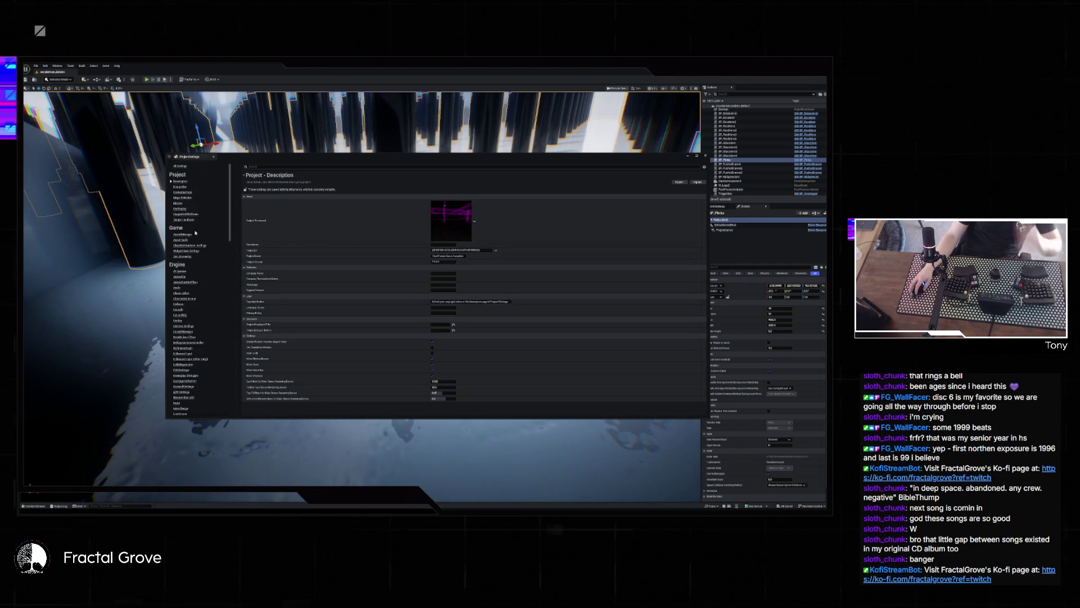
click(178, 304)
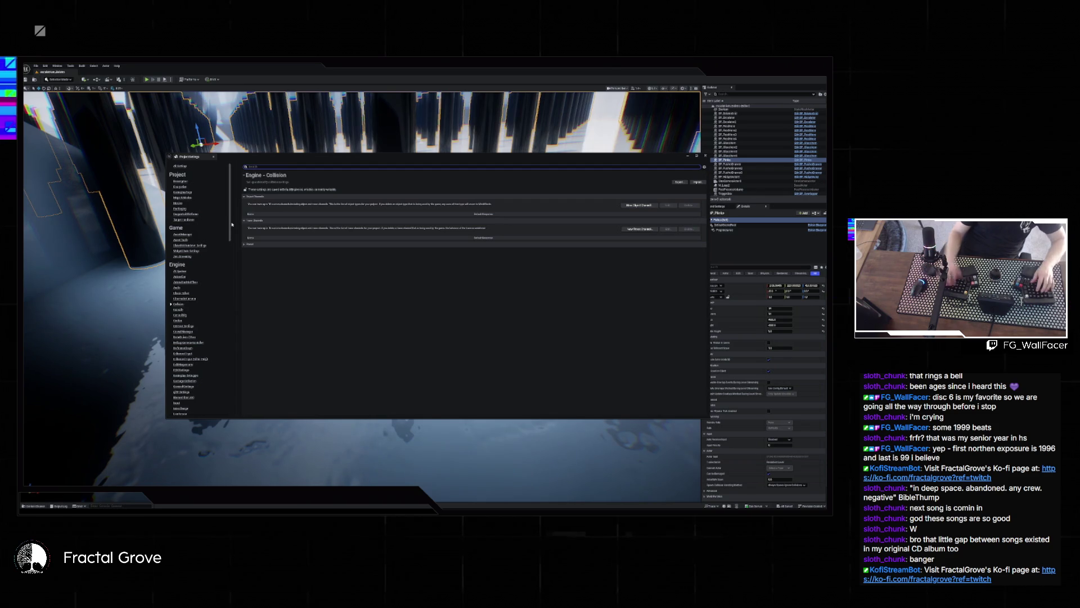
text(le)
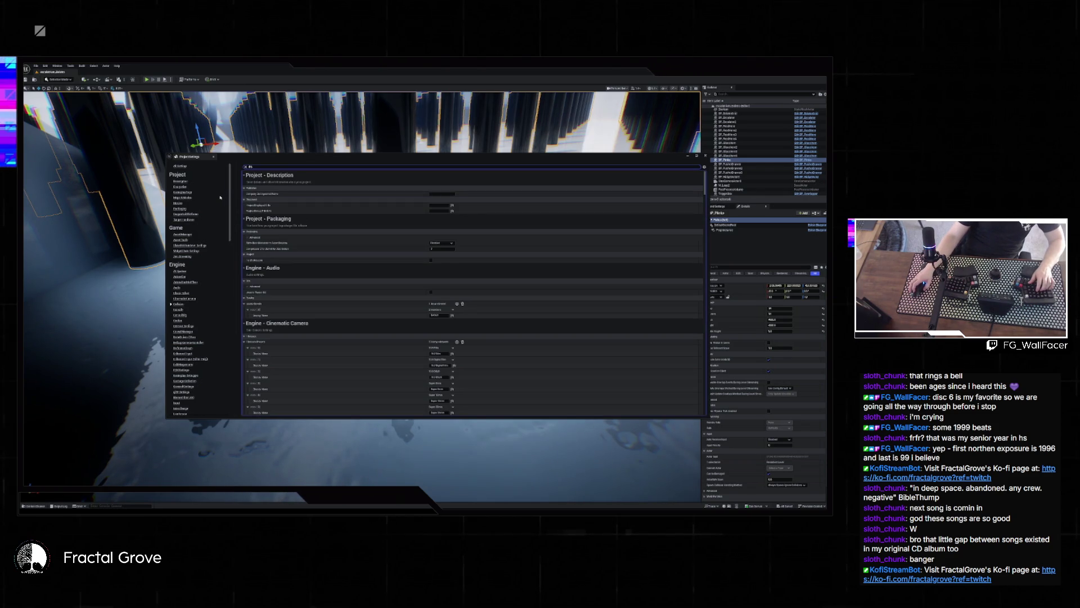
text(vel)
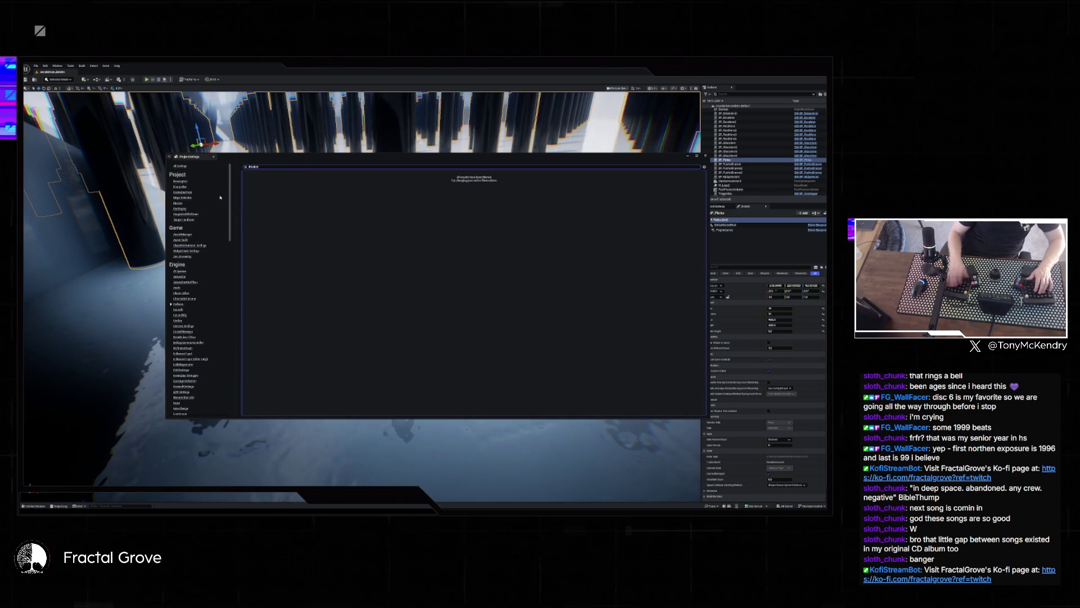
key(BackSpace)
key(BackSpace)
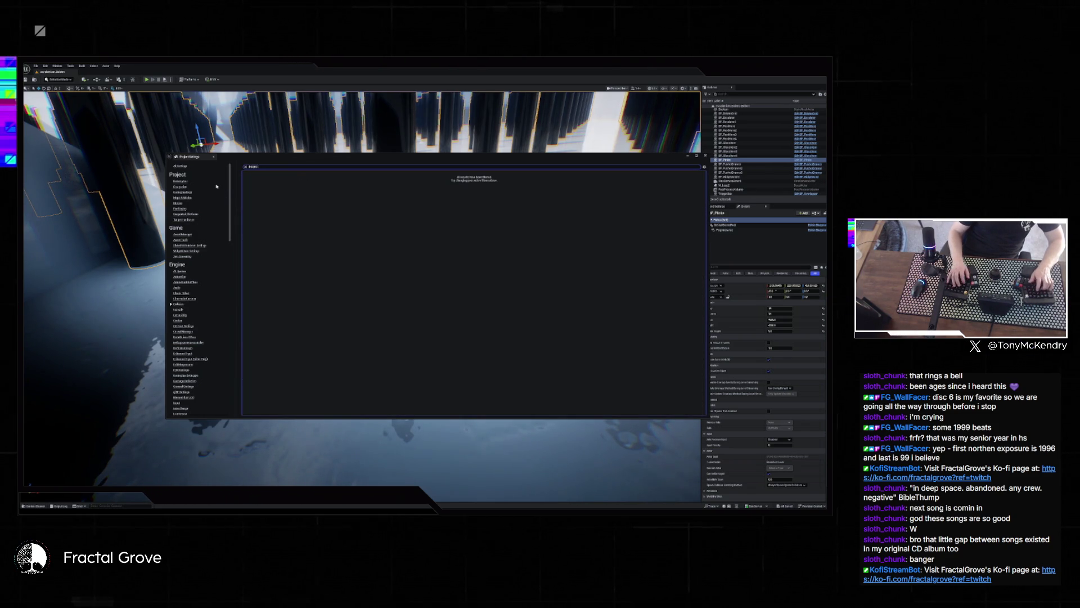
text(l)
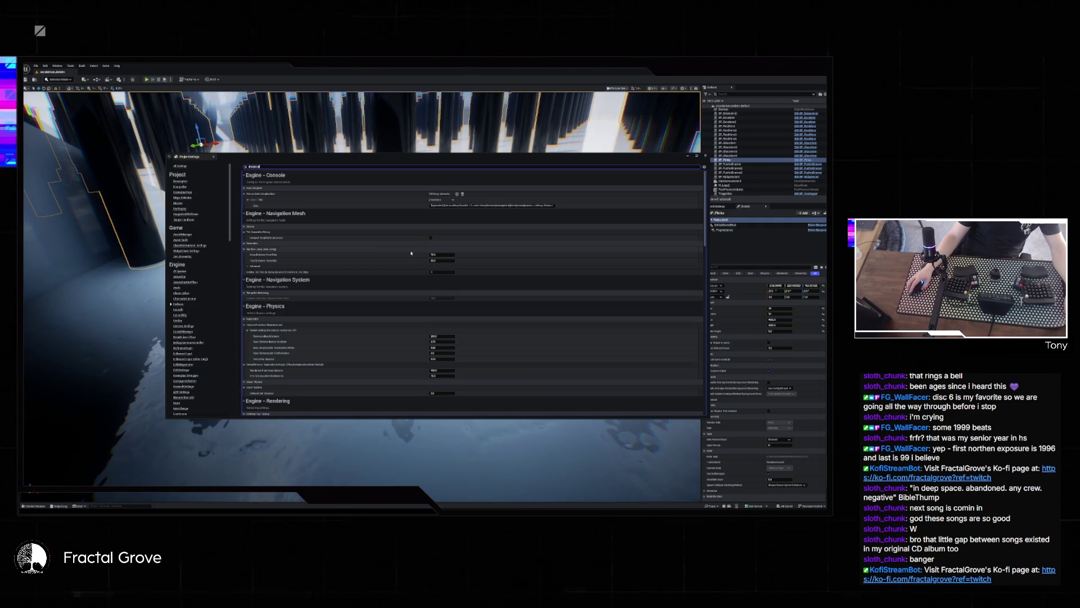
- Scroll to Niagara and check the Global Signed Distance Fields dropdown, leaving it unchanged
scroll(412, 253, down, 5)
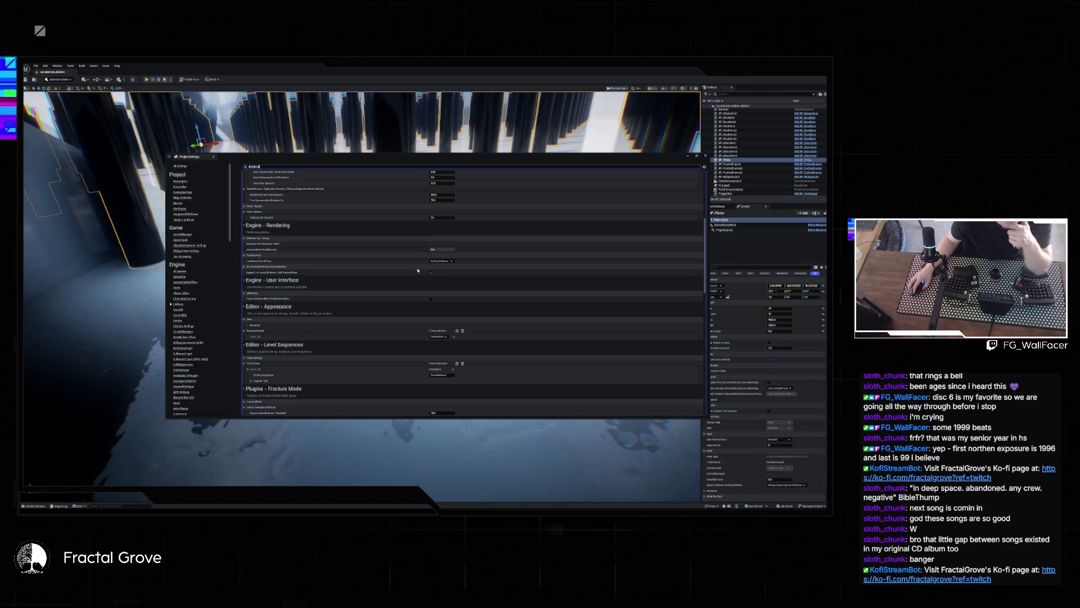
scroll(422, 283, down, 3)
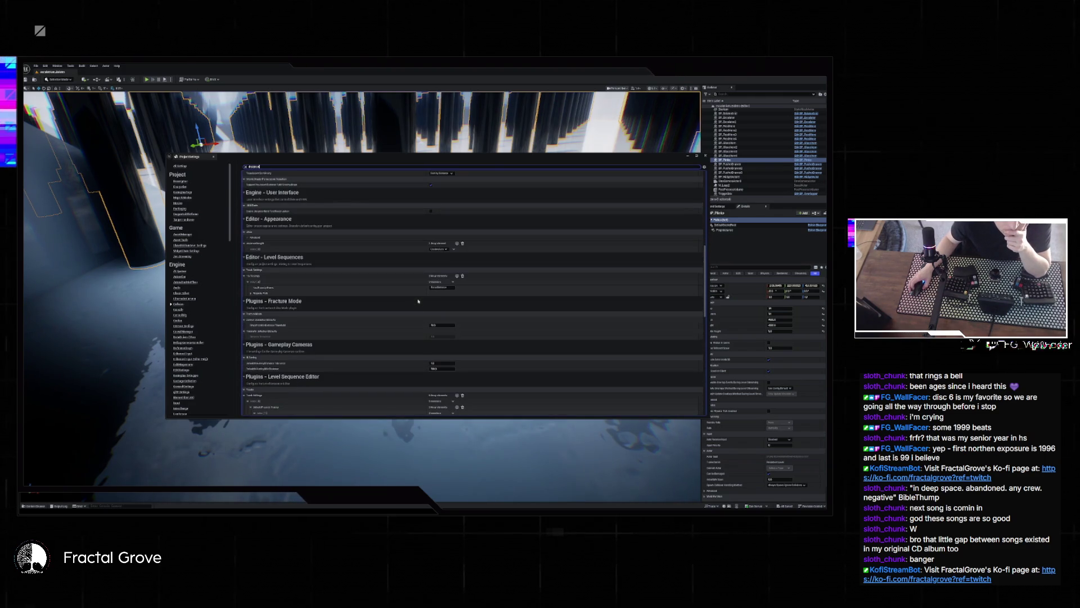
scroll(418, 302, down, 2)
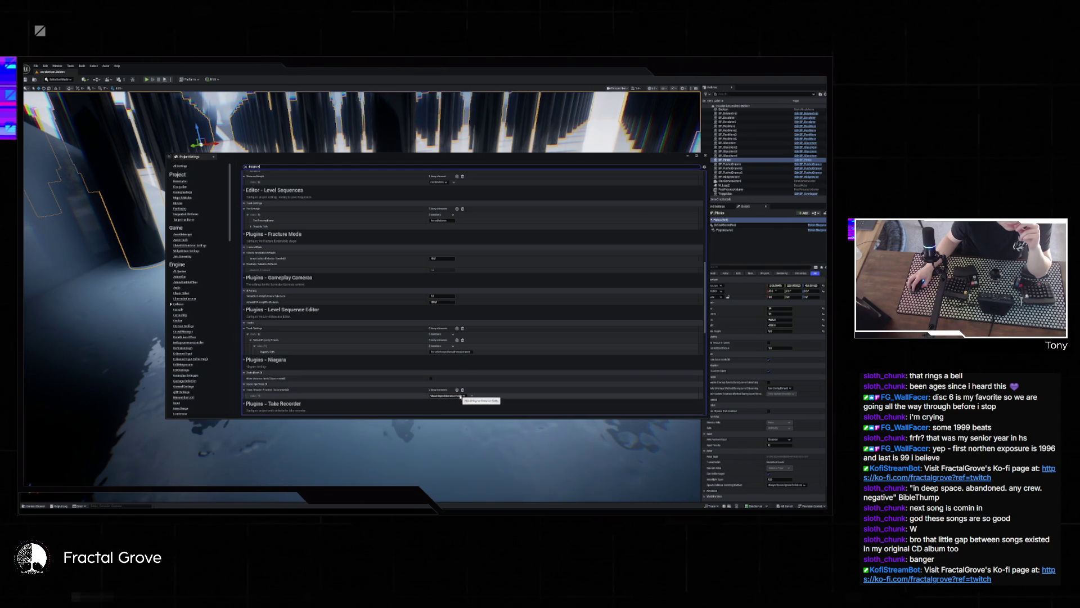
click(463, 396)
click(462, 397)
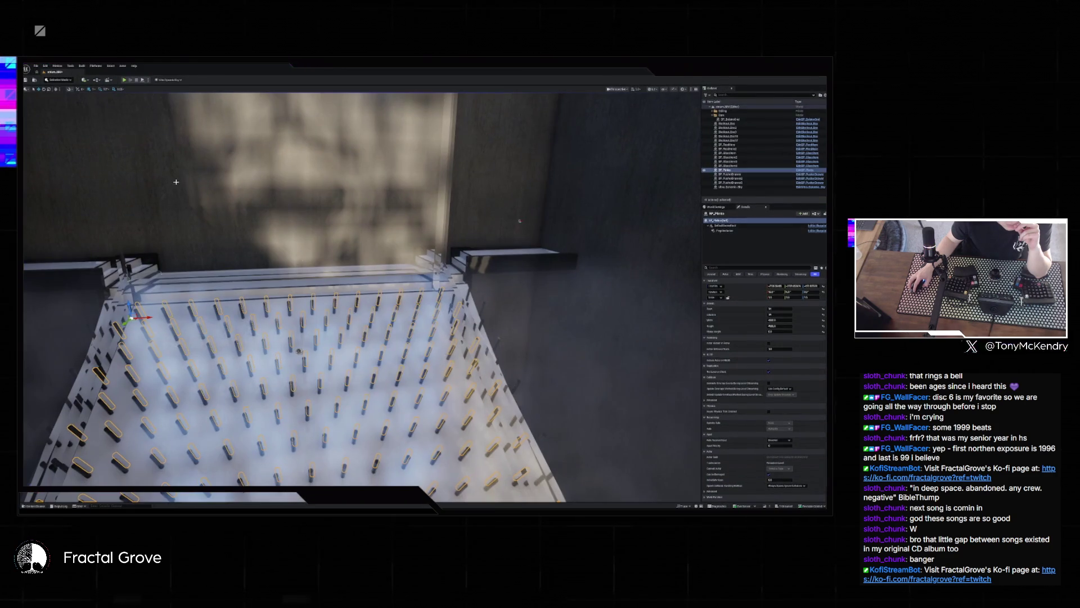
- Search 'distance' in the peg-board Project Settings and compare with the pillar project's
click(45, 65)
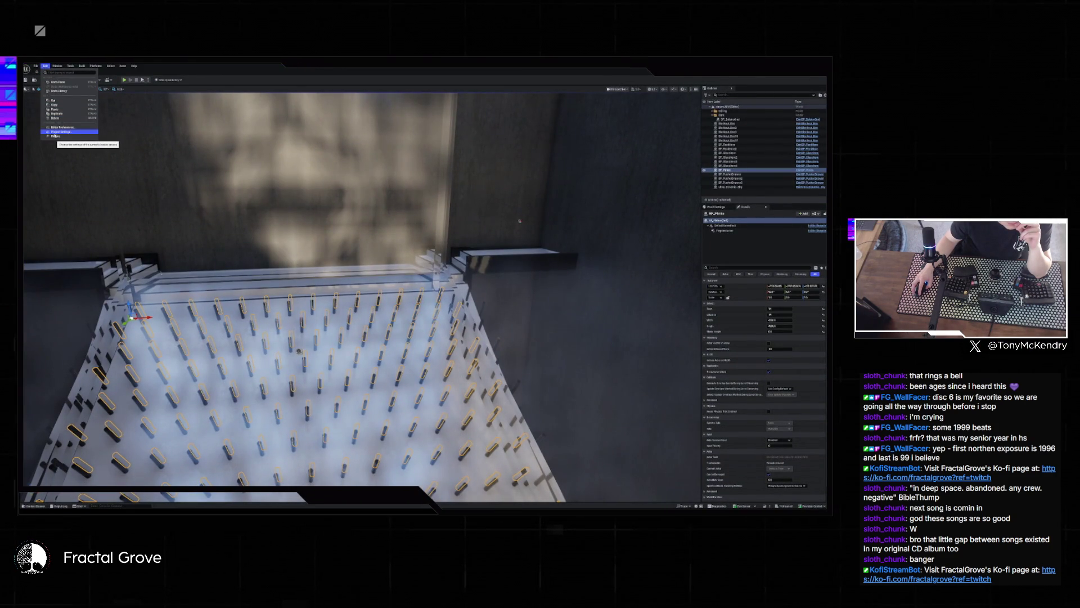
click(56, 132)
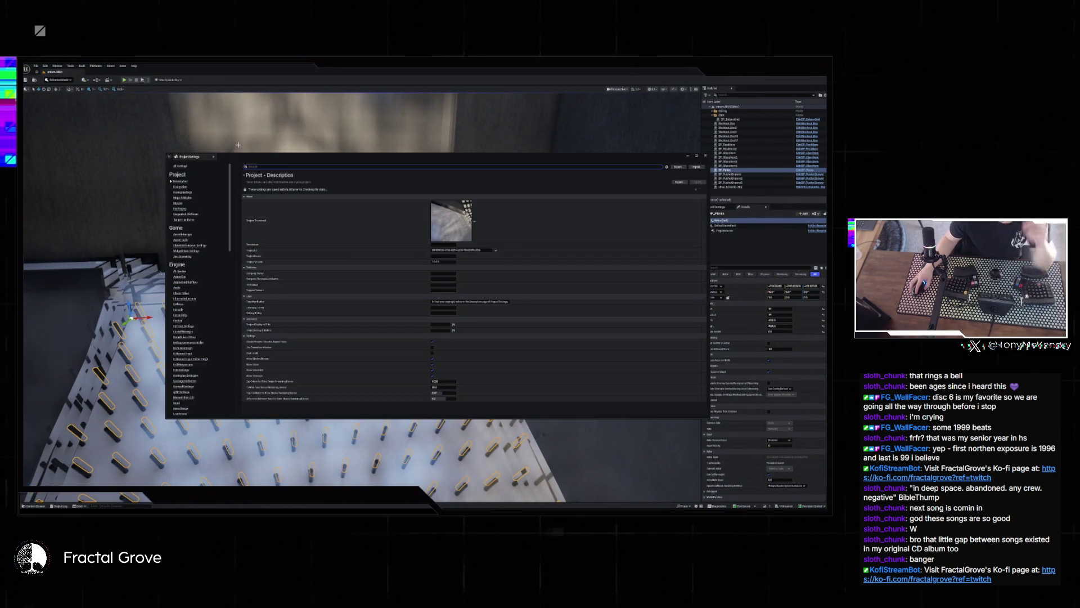
text(distance)
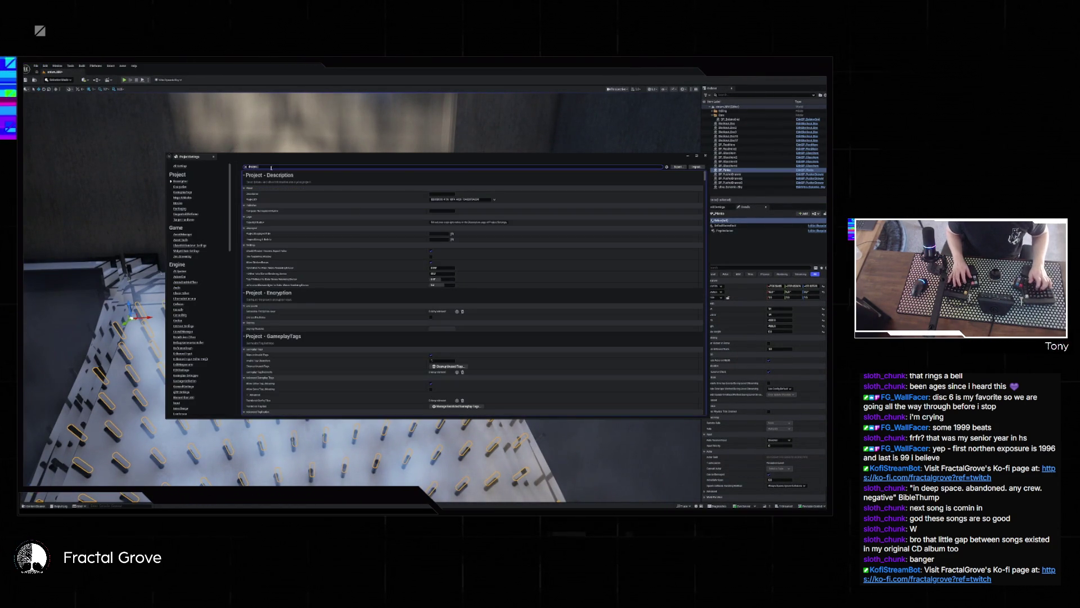
scroll(559, 315, down, 5)
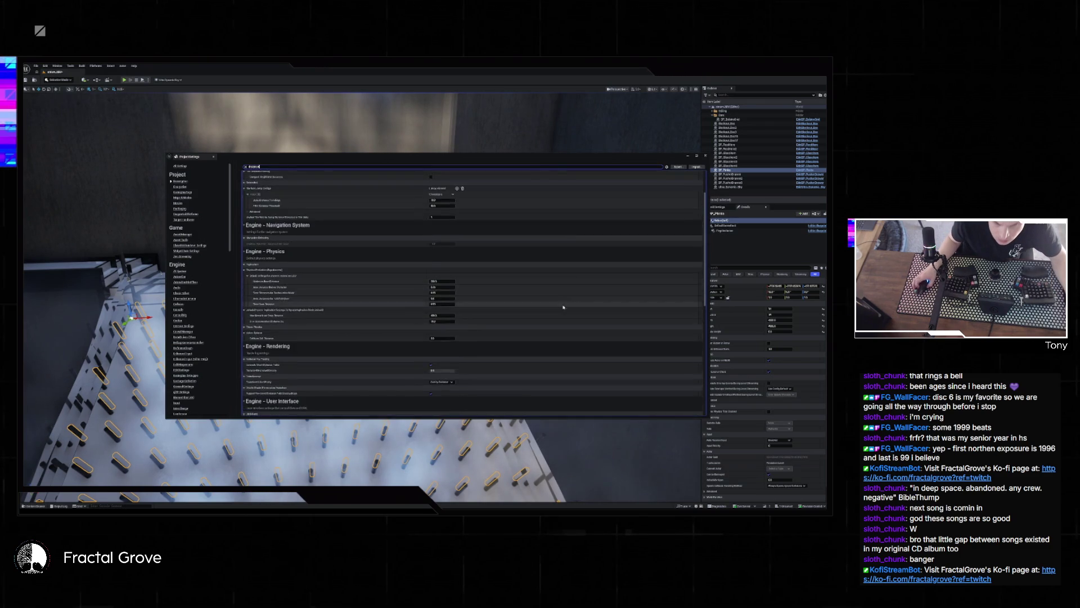
scroll(558, 315, down, 5)
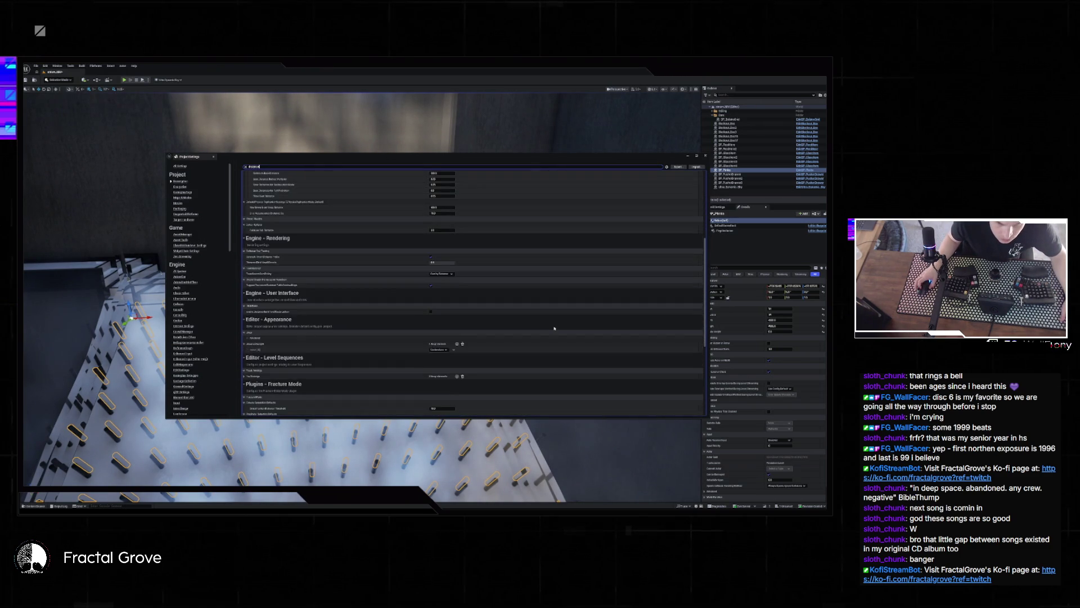
scroll(554, 330, down, 5)
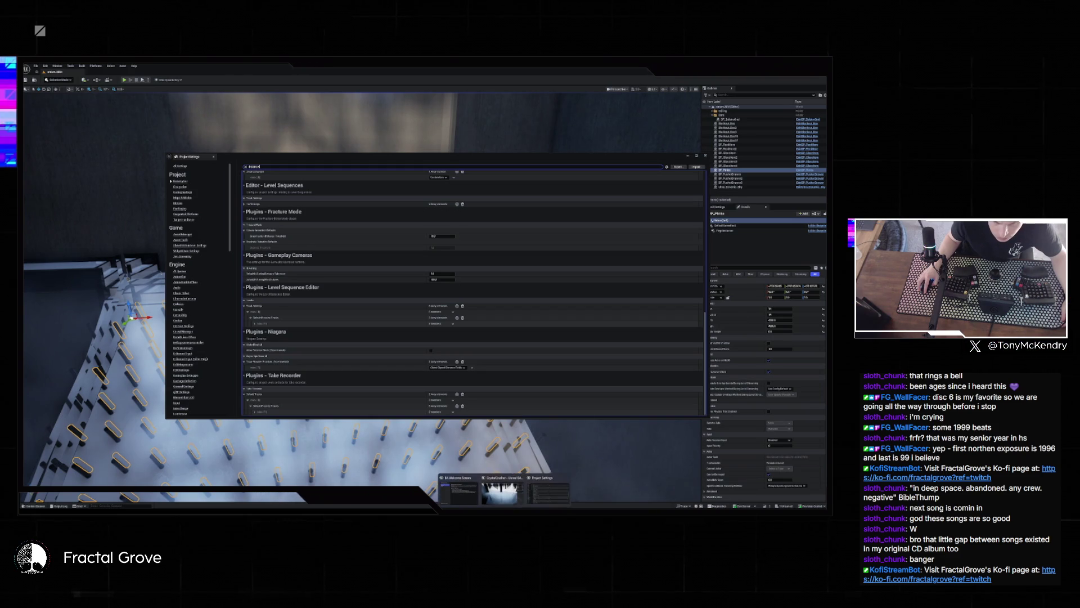
click(502, 490)
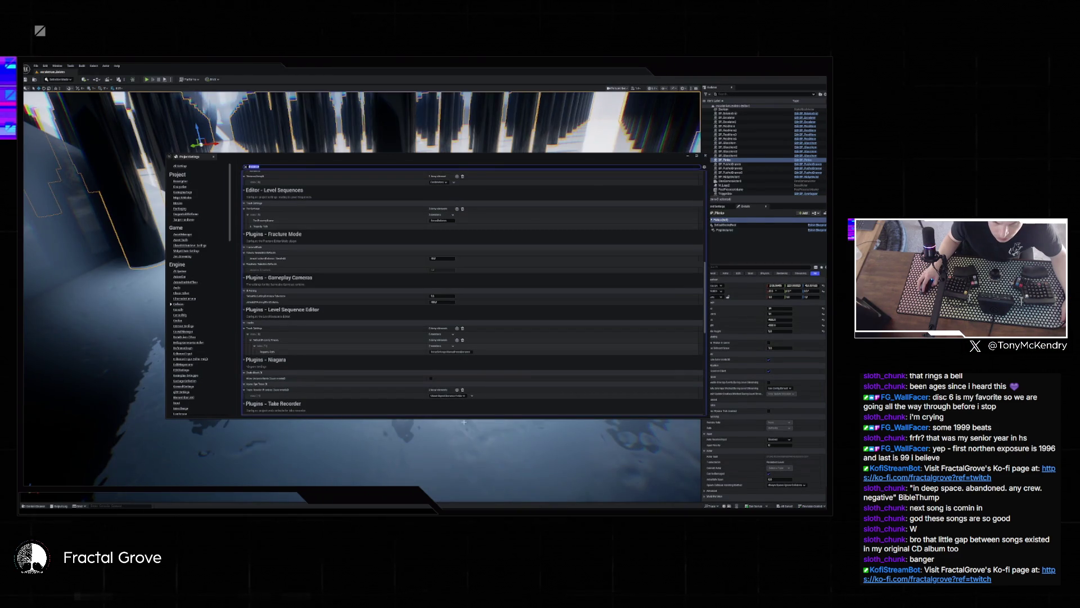
scroll(365, 397, down, 1)
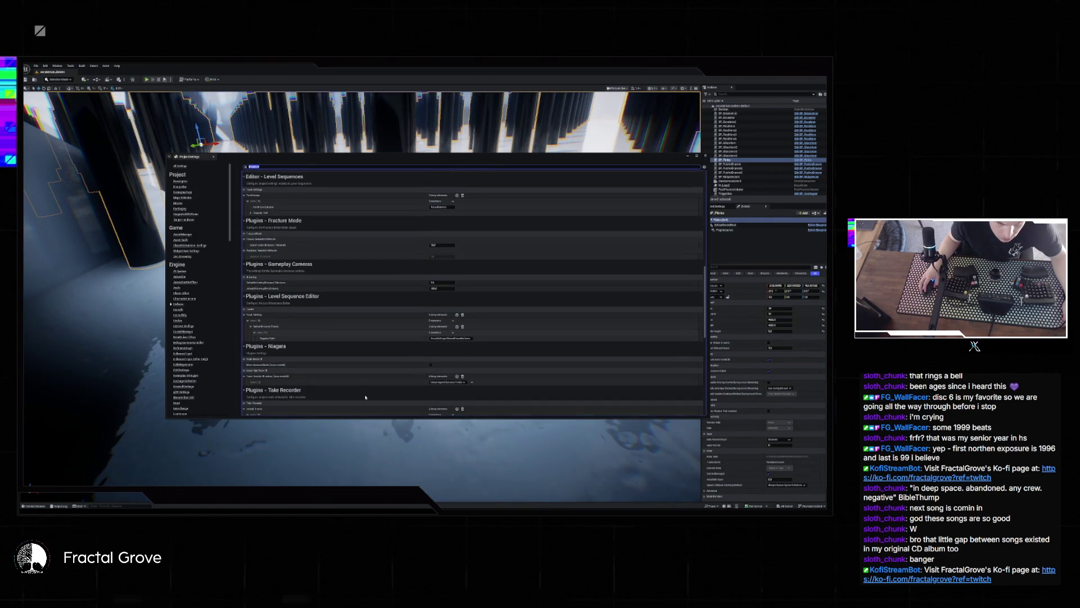
scroll(365, 397, down, 5)
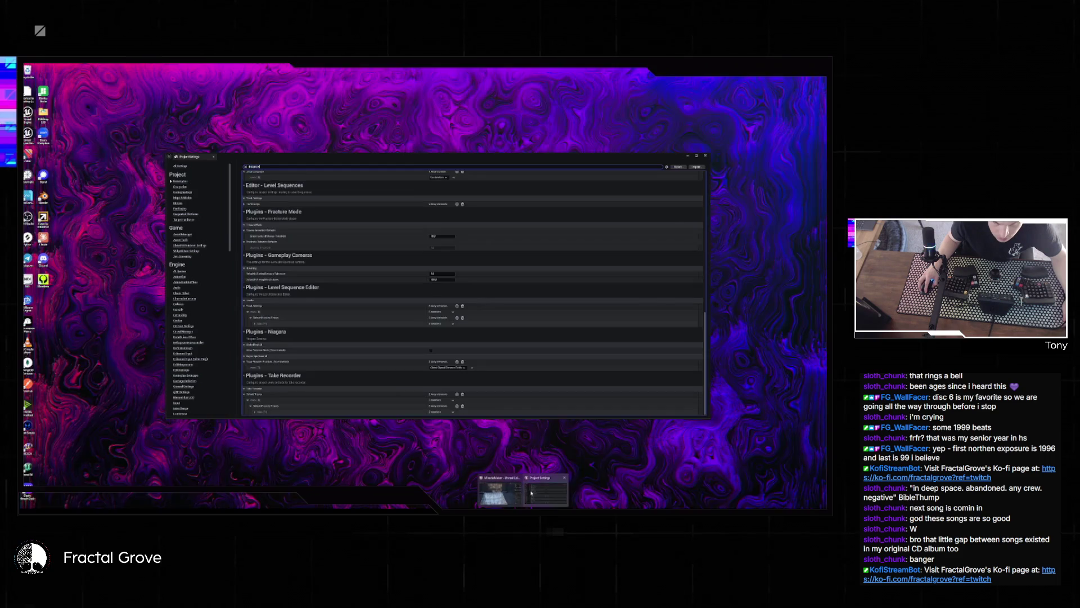
click(530, 492)
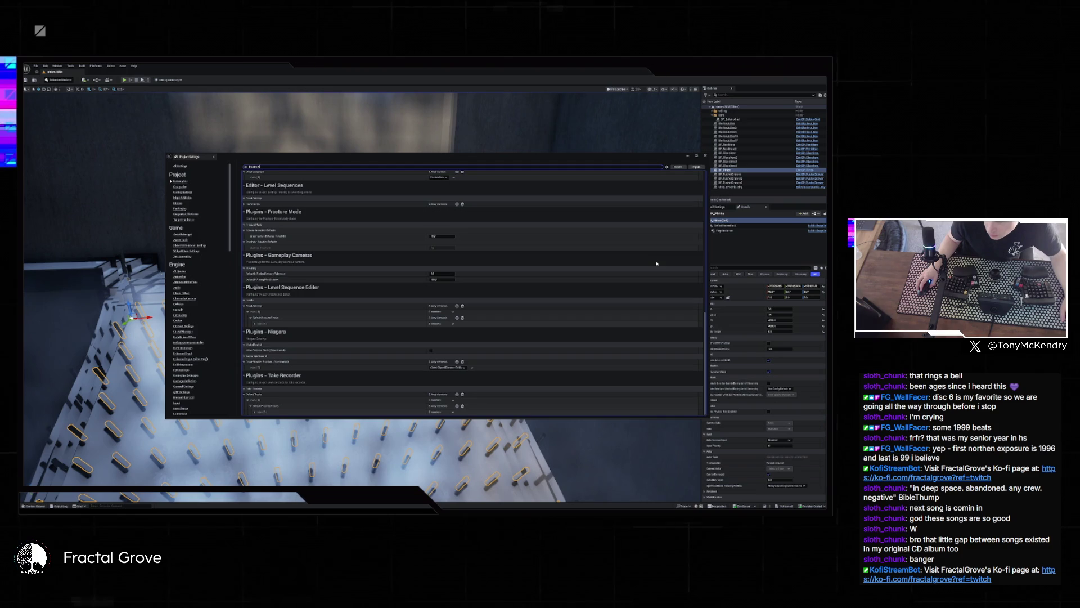
- Close both Project Settings windows, then show World Settings and the Content Drawer
click(706, 156)
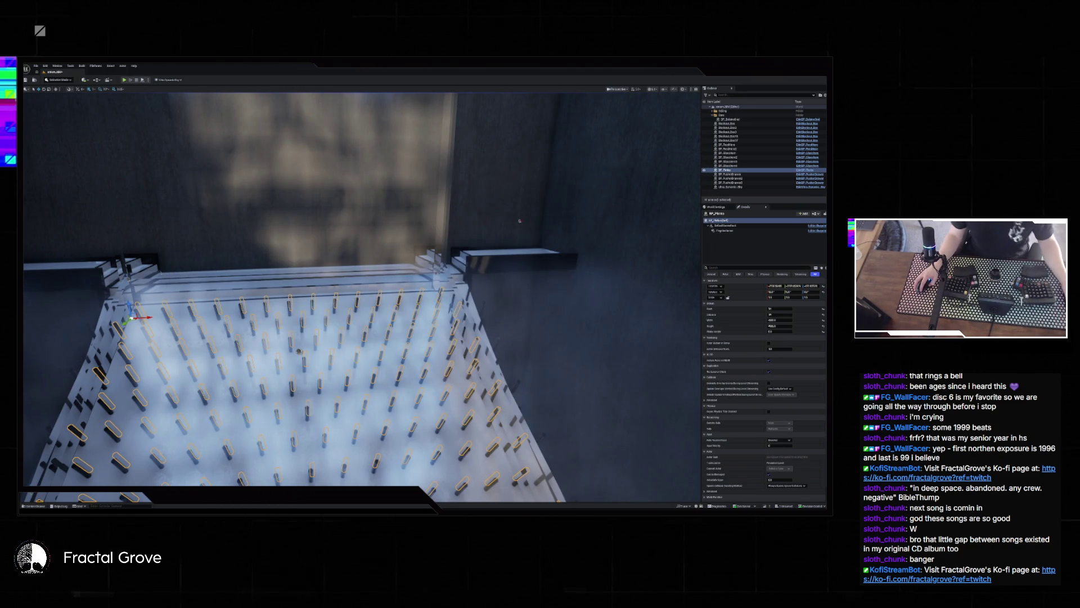
click(509, 492)
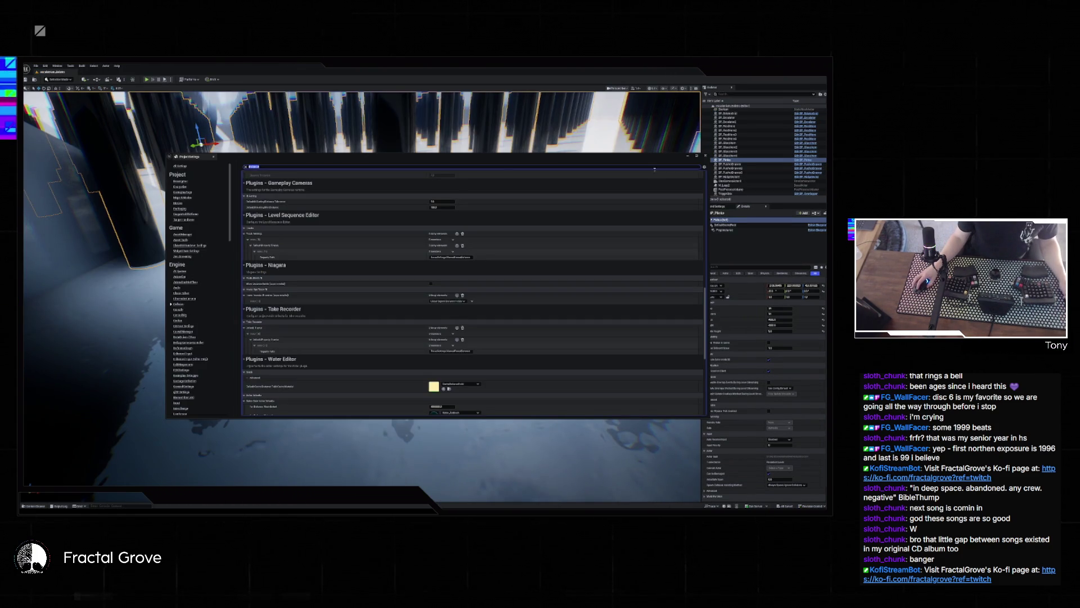
click(239, 191)
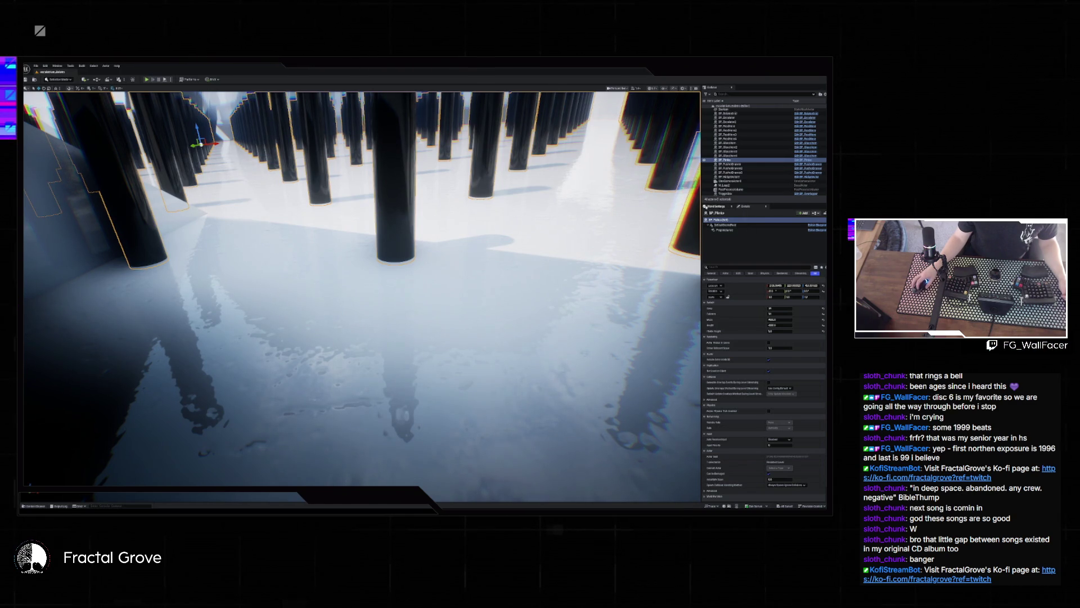
click(712, 207)
key(ctrl+space)
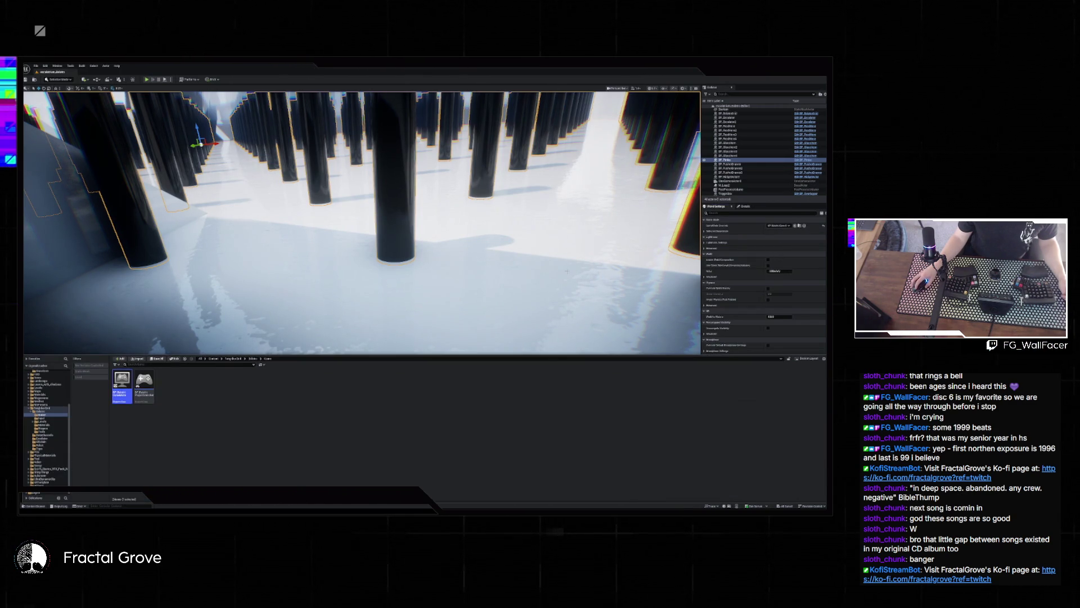
- Open the BP_BalatroGameMode blueprint and pan around its Enhanced Input event graph nodes
double_click(122, 382)
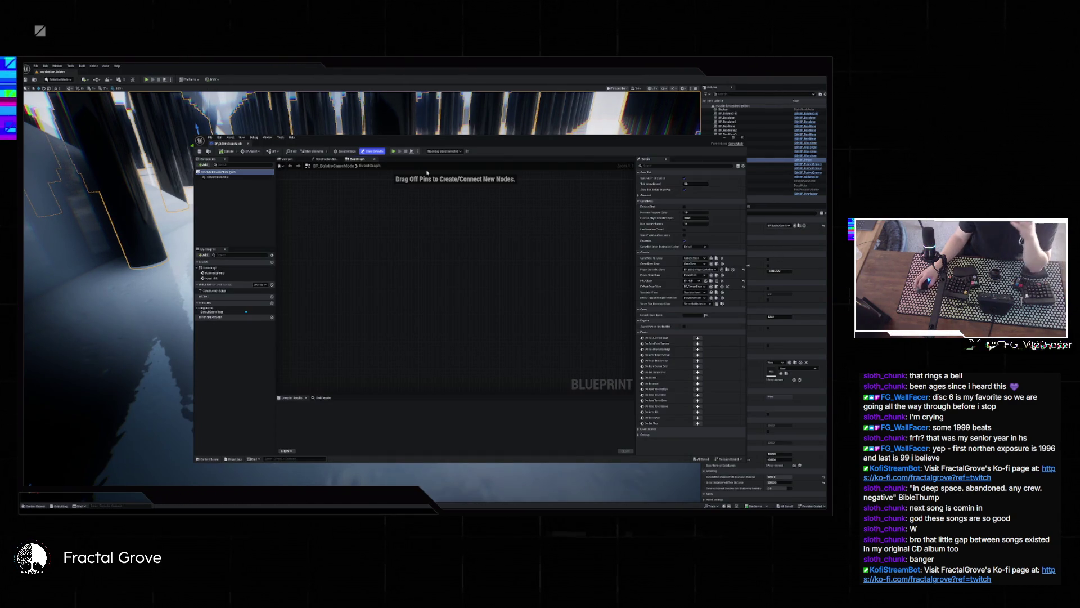
scroll(444, 250, down, 10)
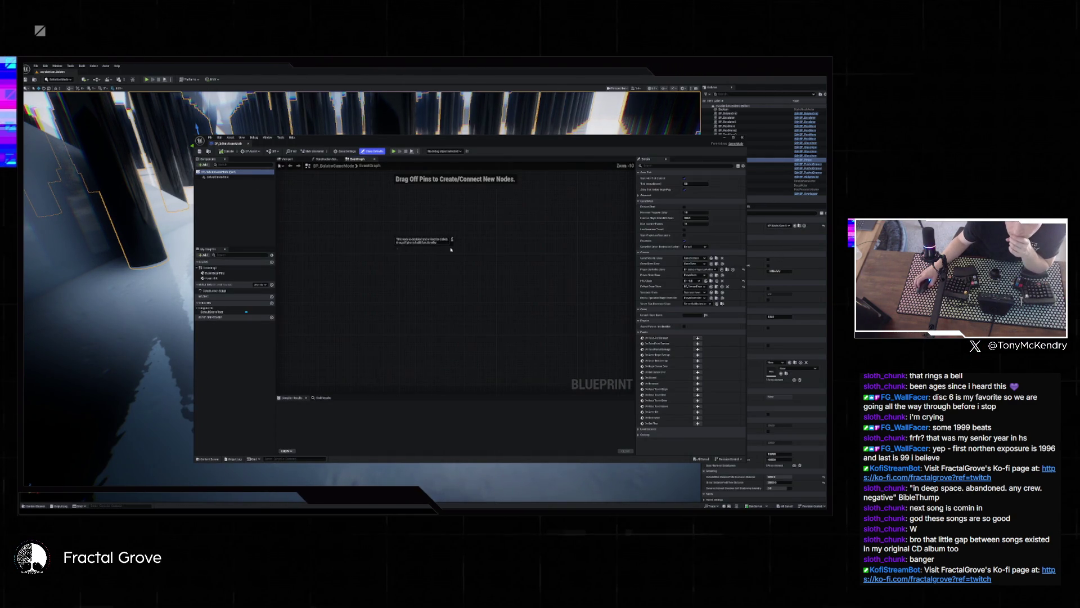
key(Home)
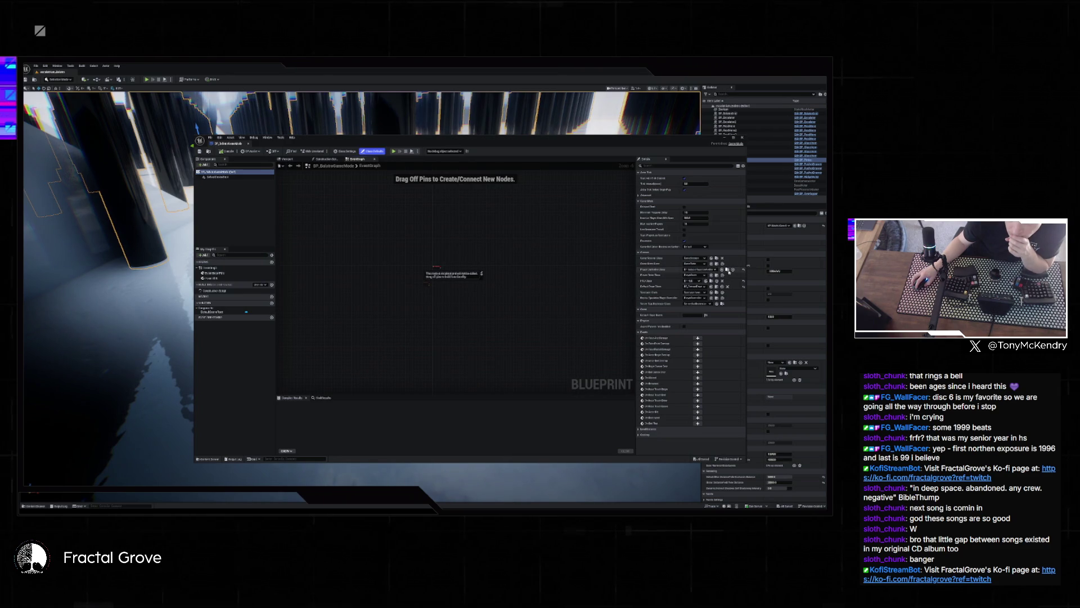
click(207, 458)
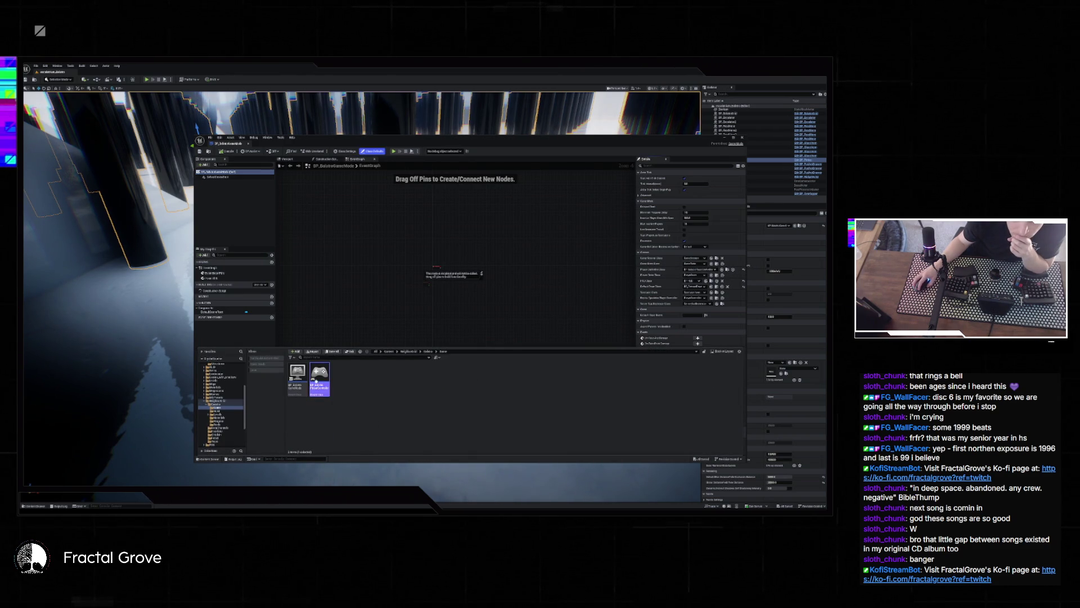
drag(525, 317, 451, 392)
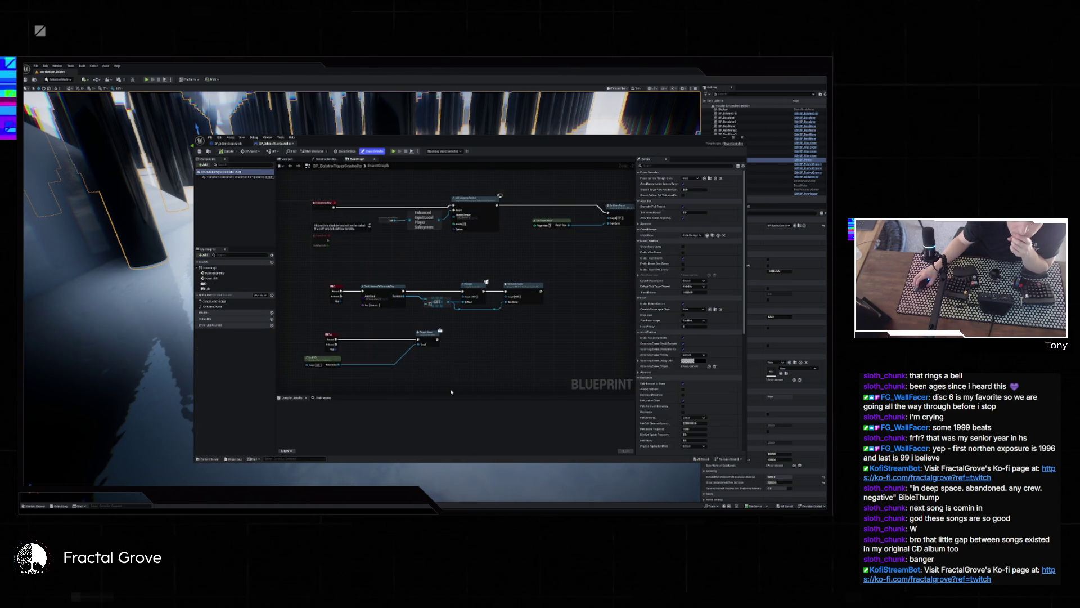
drag(521, 243, 488, 273)
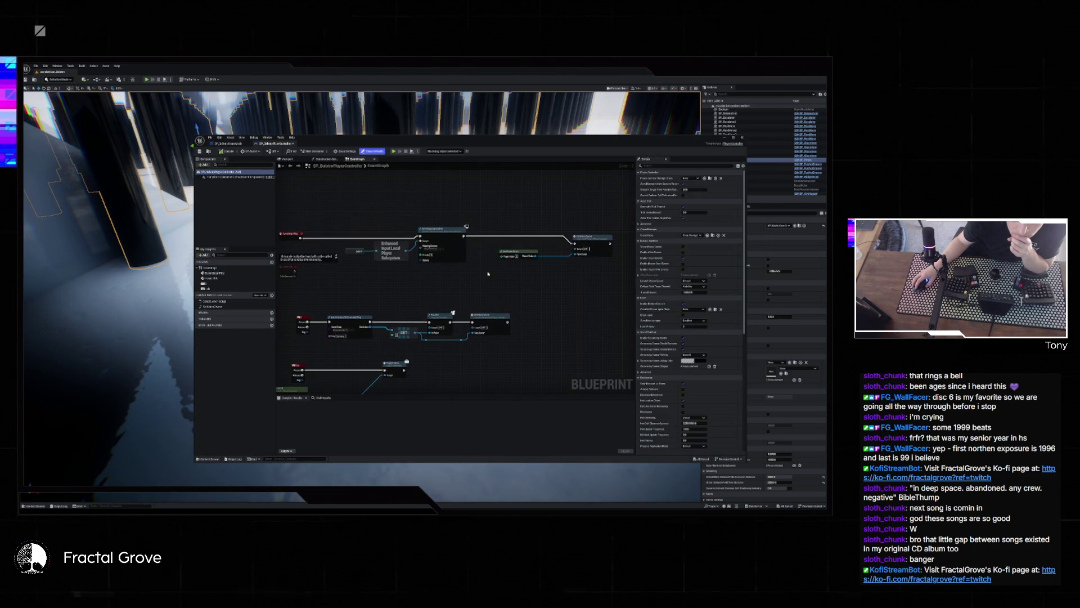
scroll(488, 274, up, 1)
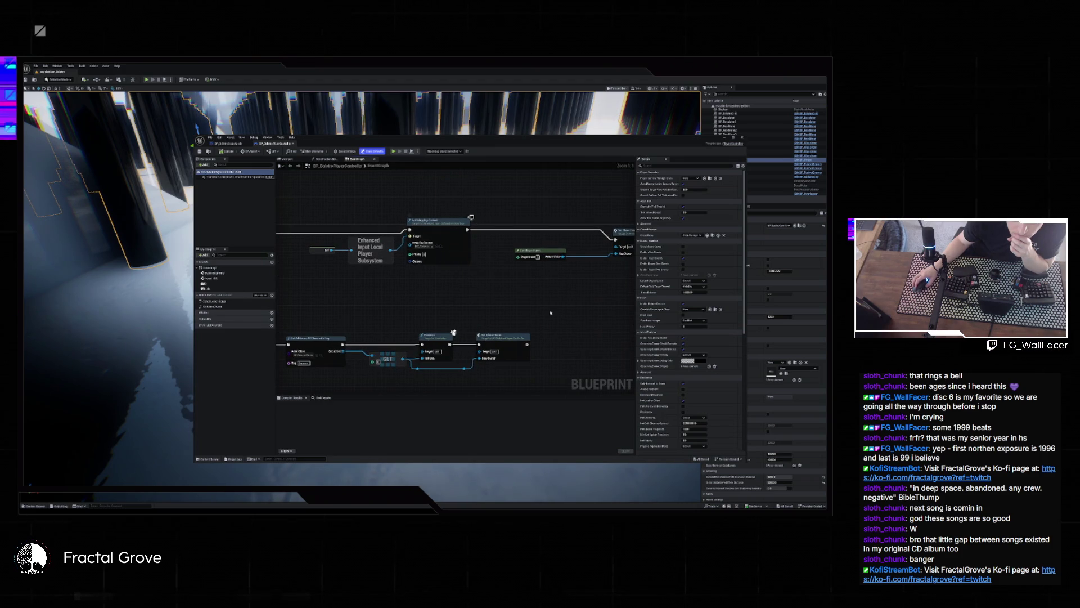
scroll(457, 313, up, 1)
drag(458, 313, 604, 214)
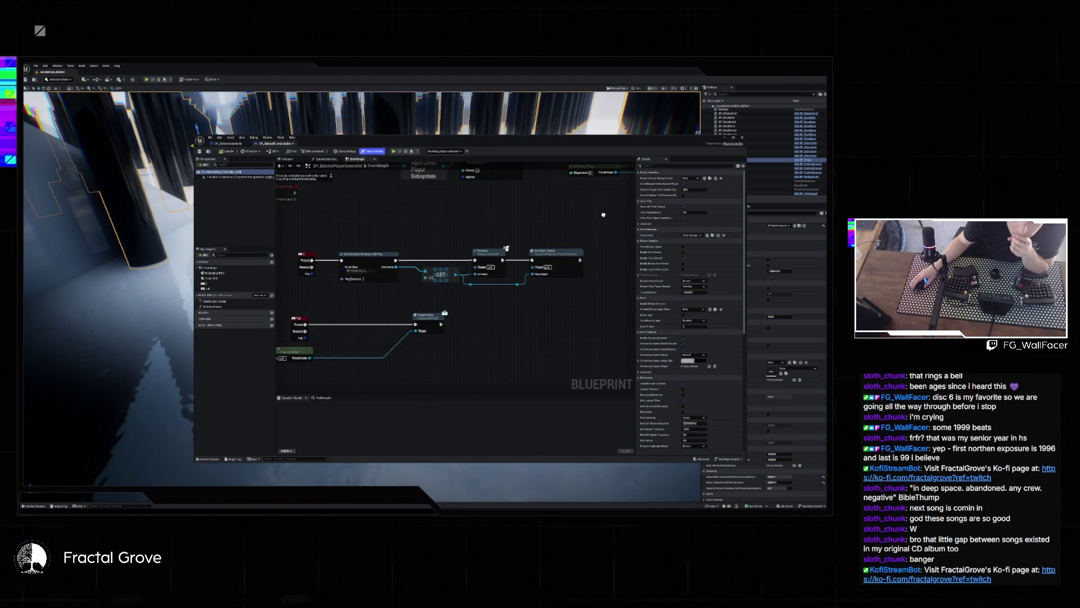
drag(451, 270, 498, 233)
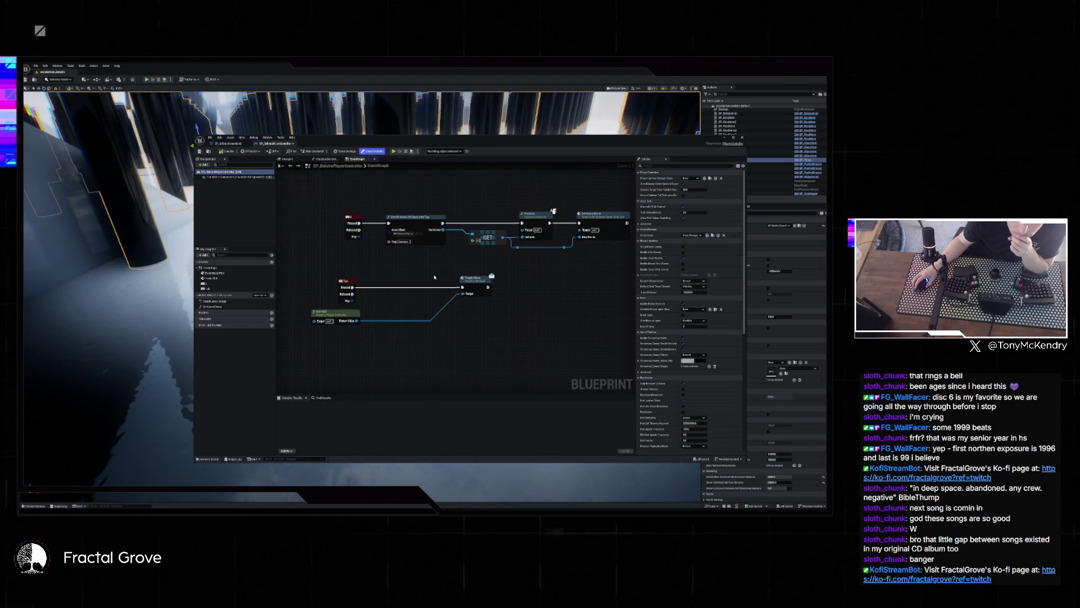
- Check the Construction Script and 3D viewport, glance at Config folder, then close the Blueprint editor
click(326, 160)
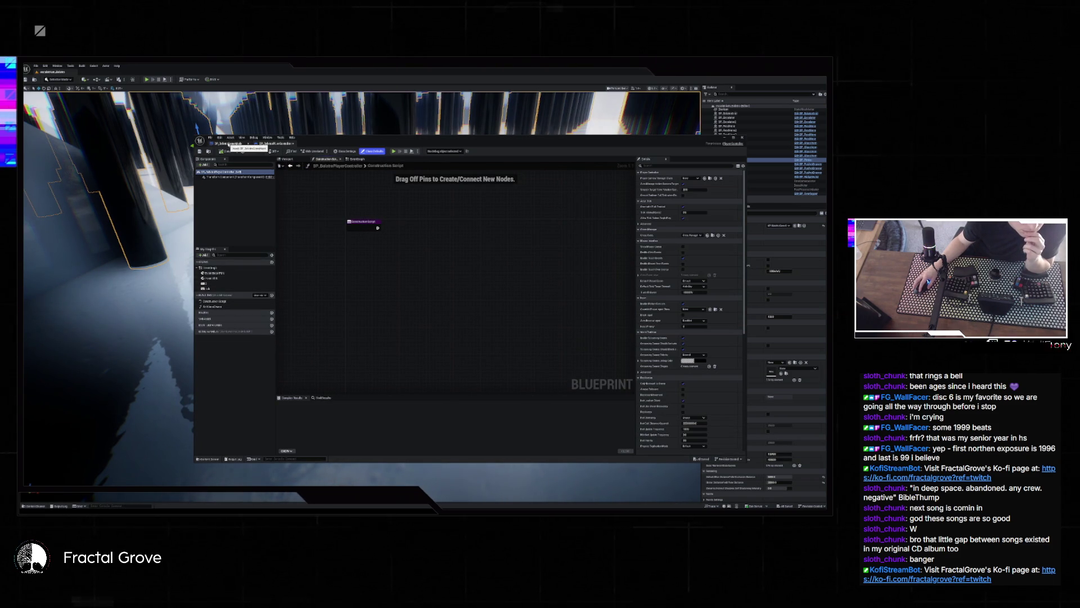
click(287, 159)
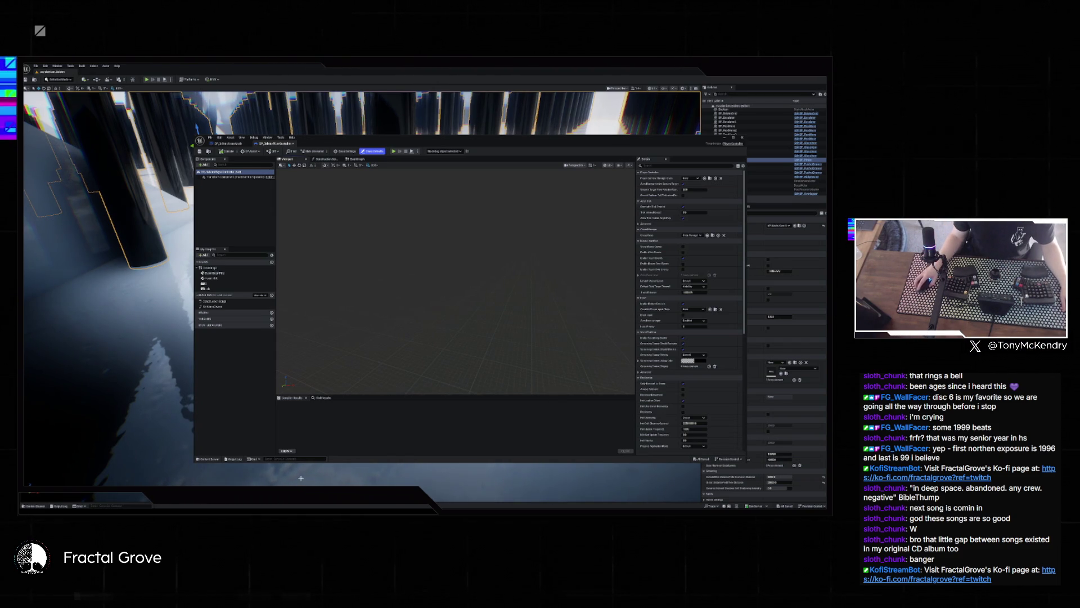
key(super+e)
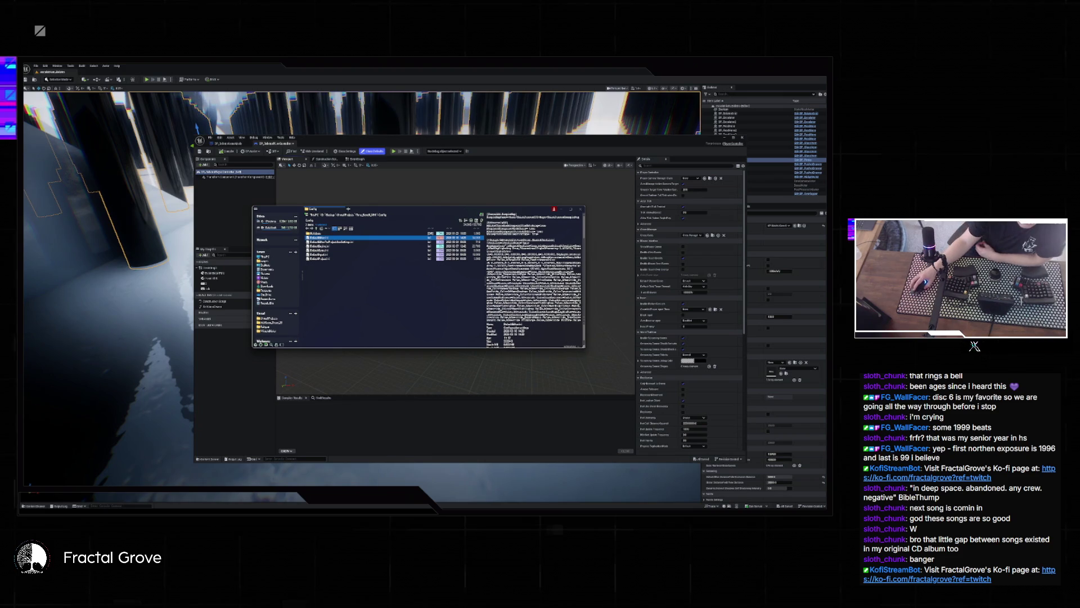
click(564, 178)
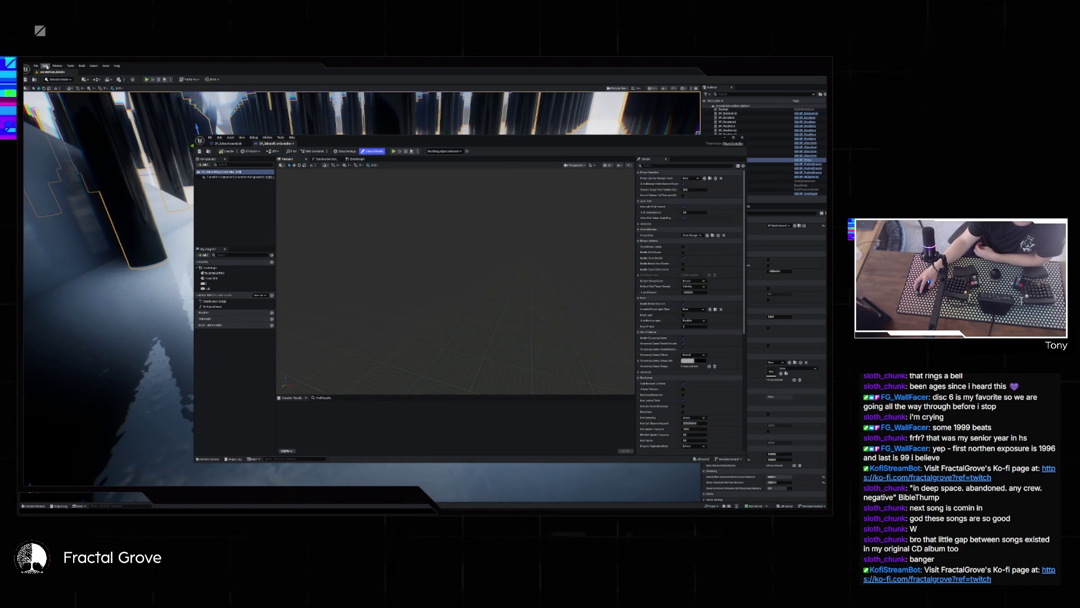
click(45, 66)
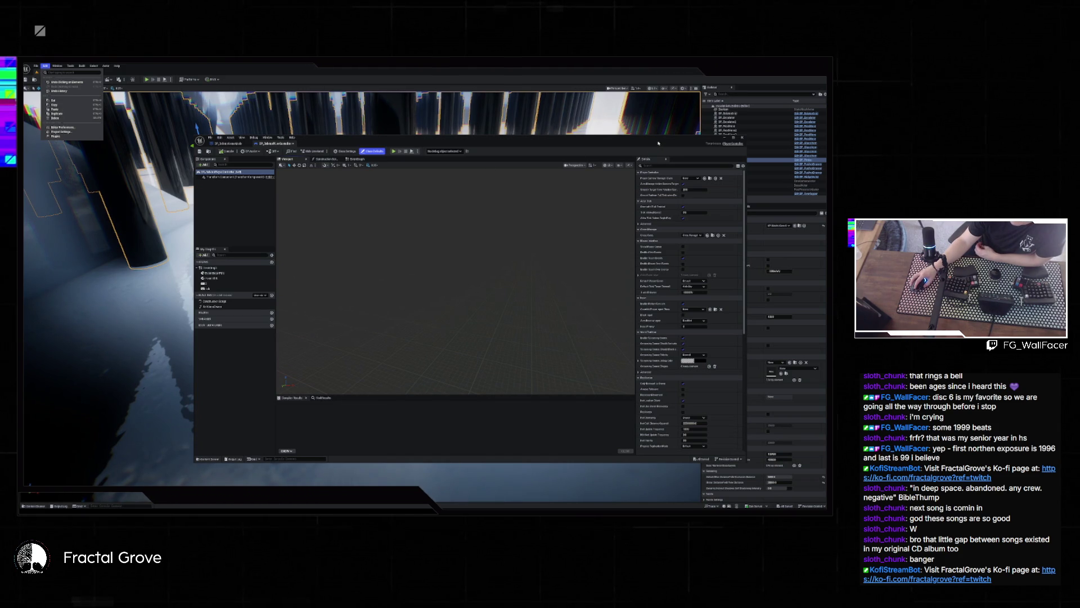
click(742, 138)
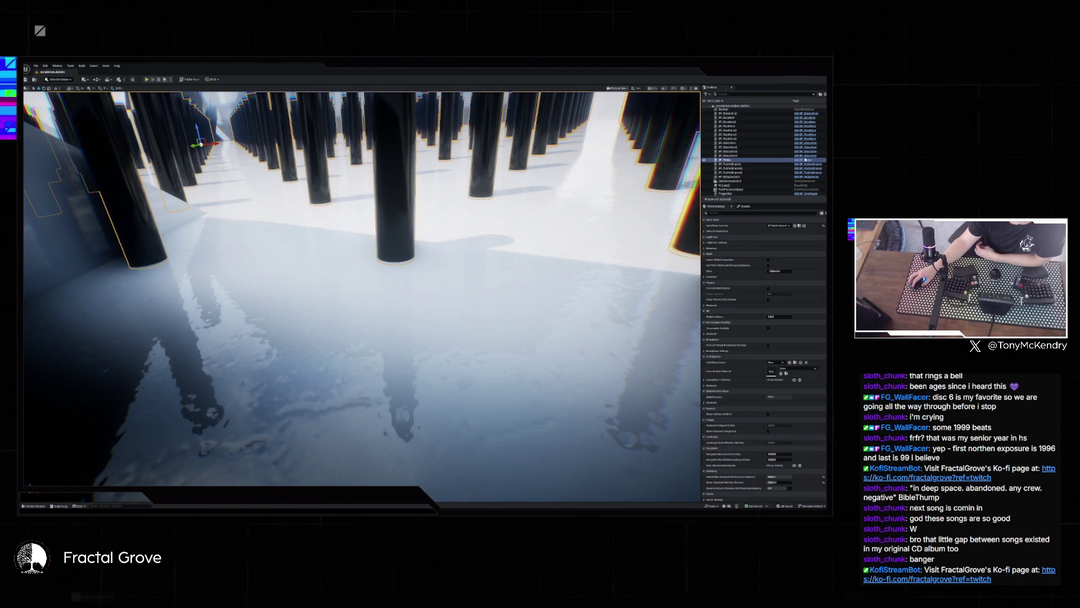
scroll(810, 166, up, 5)
scroll(819, 177, down, 5)
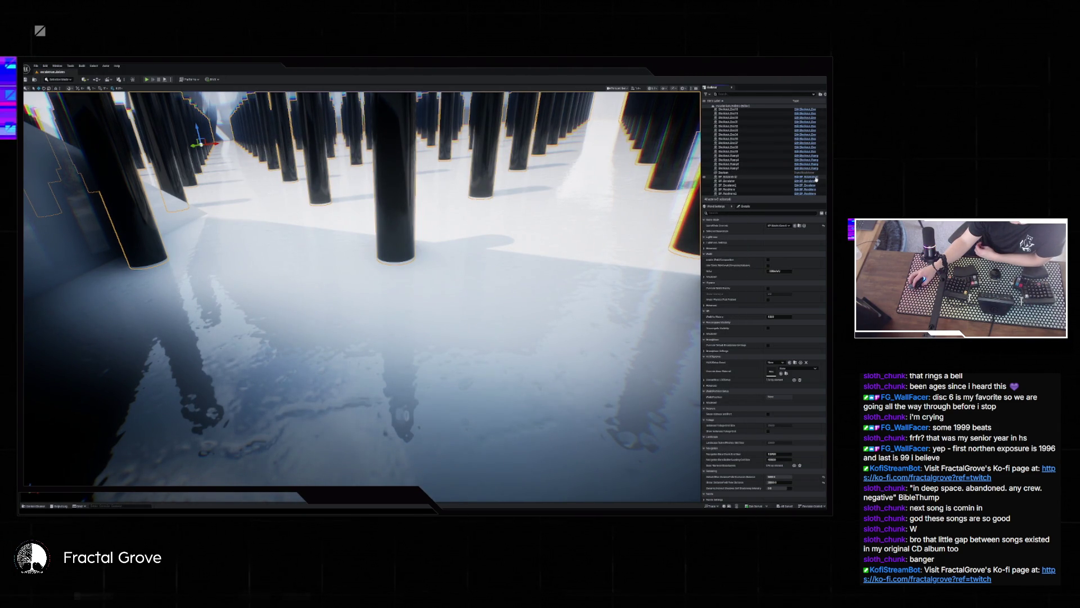
click(817, 179)
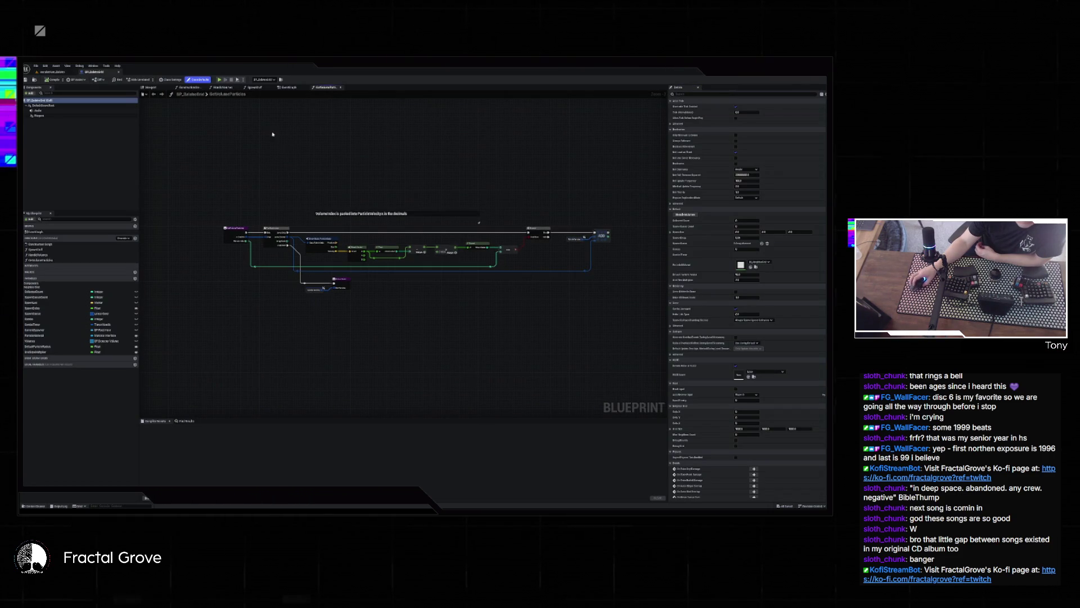
click(287, 88)
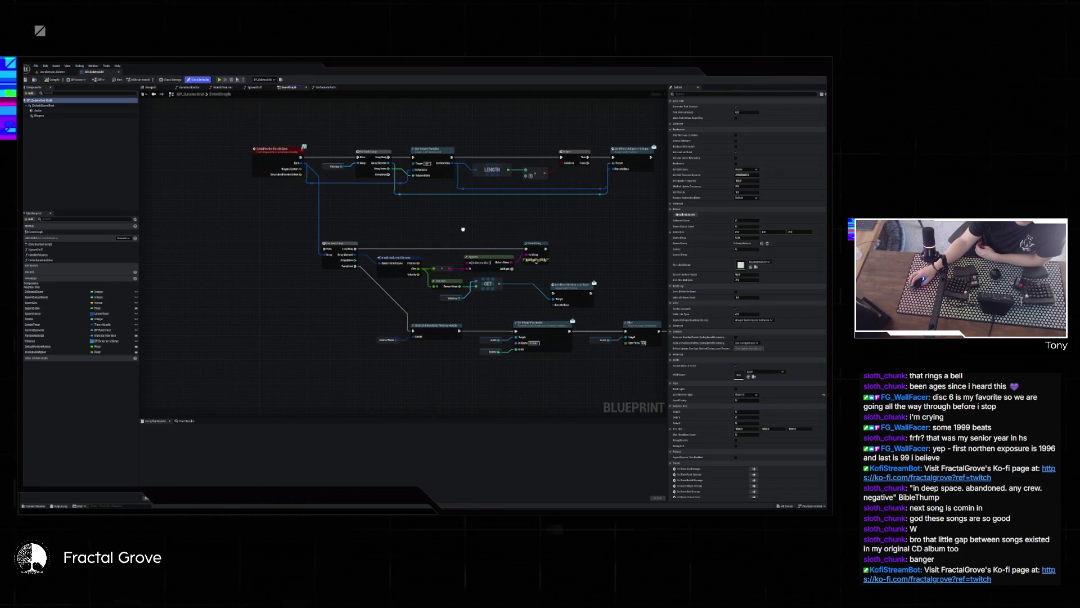
scroll(463, 229, down, 3)
scroll(405, 278, up, 3)
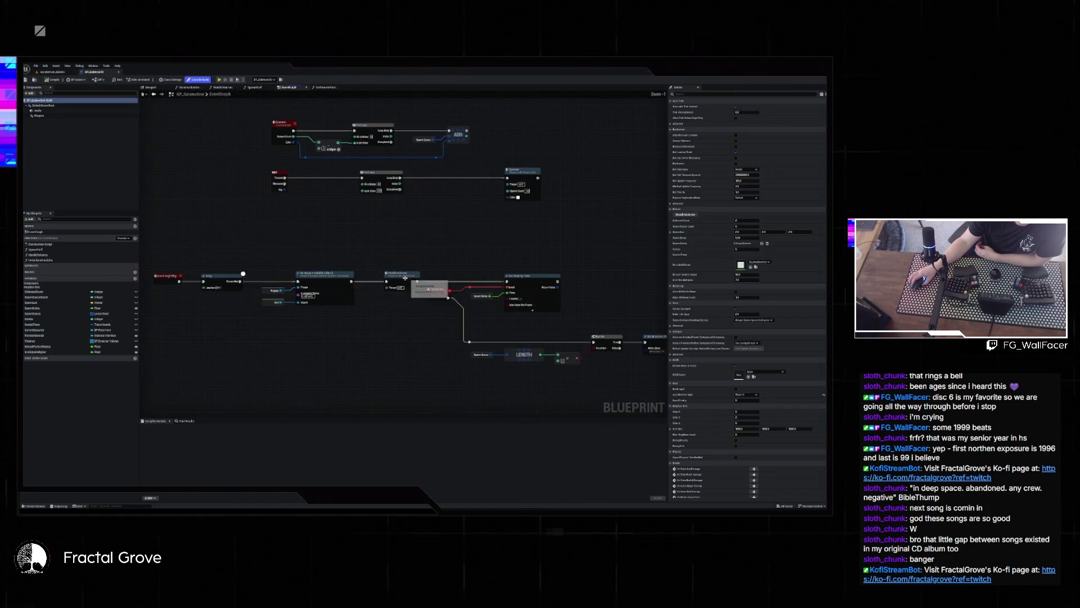
drag(349, 316, 358, 314)
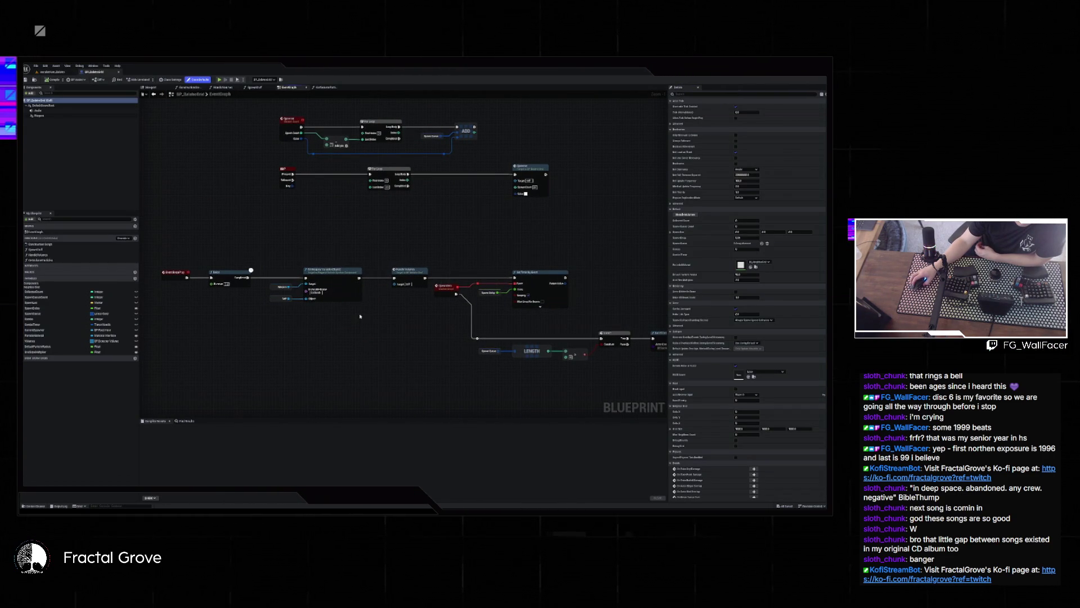
mouse_move(361, 317)
mouse_down()
mouse_move(320, 243)
mouse_move(294, 304)
mouse_move(342, 307)
mouse_move(298, 304)
mouse_move(453, 361)
mouse_up()
mouse_move(277, 226)
mouse_down()
mouse_move(265, 293)
mouse_move(304, 338)
mouse_move(342, 250)
mouse_move(332, 253)
mouse_move(315, 214)
mouse_move(297, 263)
mouse_up()
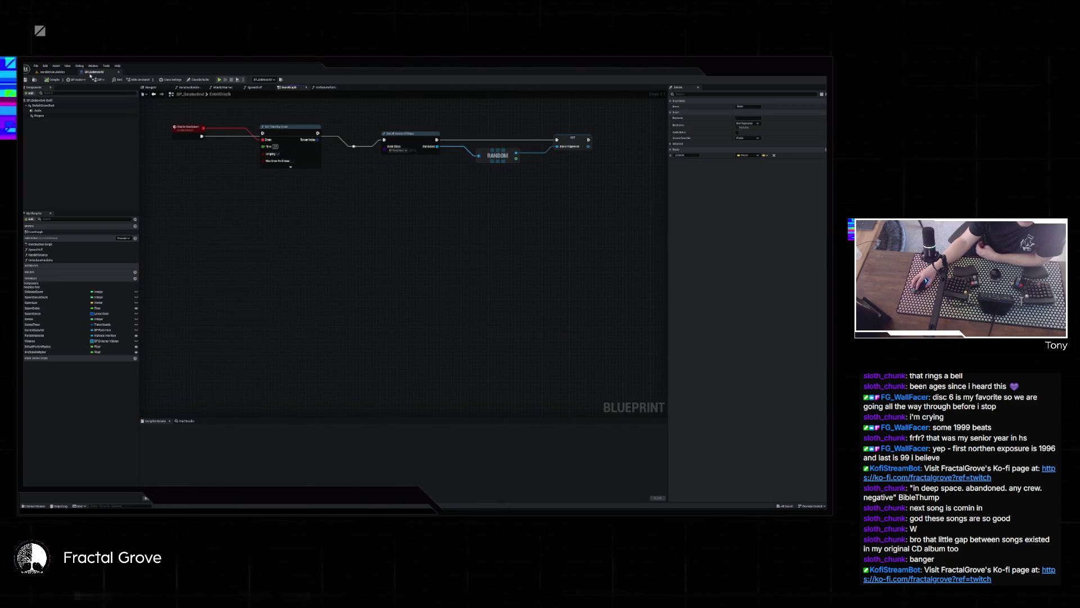
click(186, 88)
mouse_move(195, 149)
mouse_down()
mouse_move(437, 159)
mouse_move(415, 174)
mouse_move(352, 152)
mouse_move(359, 161)
mouse_move(463, 161)
mouse_move(484, 157)
mouse_move(447, 159)
mouse_move(492, 150)
mouse_up()
mouse_move(383, 147)
mouse_down()
mouse_move(541, 145)
mouse_move(441, 133)
mouse_move(504, 141)
mouse_up()
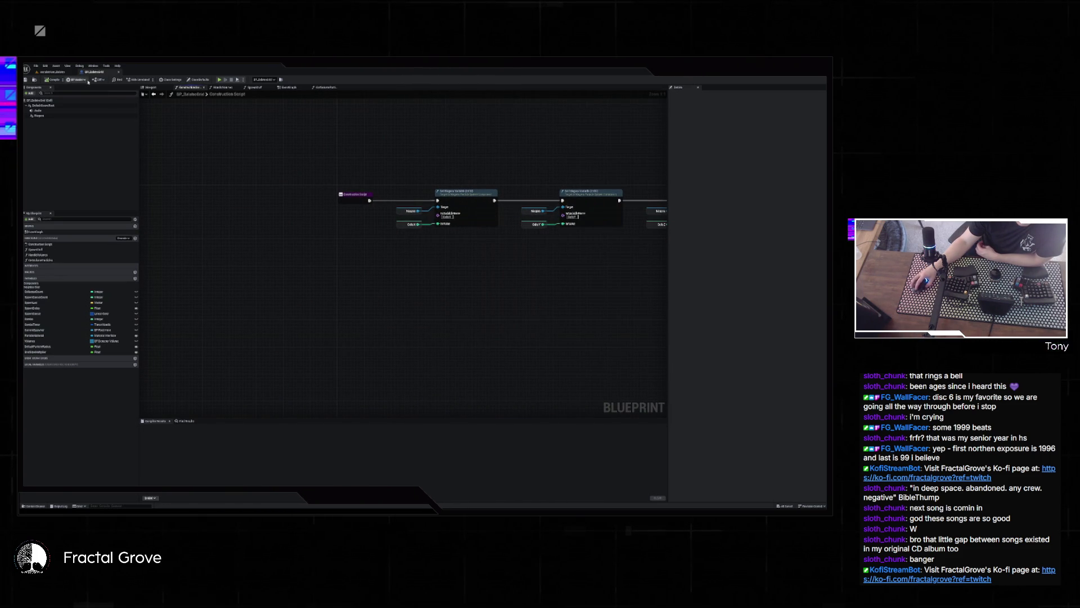
click(47, 74)
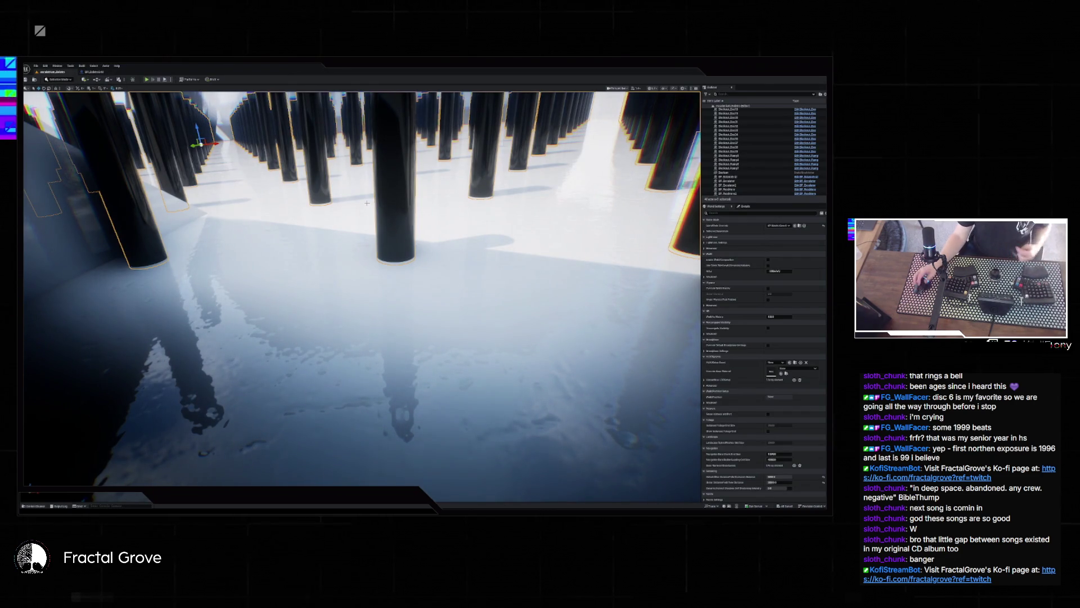
- Fly the viewport to the tree-emblem tower and select its actor in the Outliner
drag(368, 204, 368, 259)
key(w)
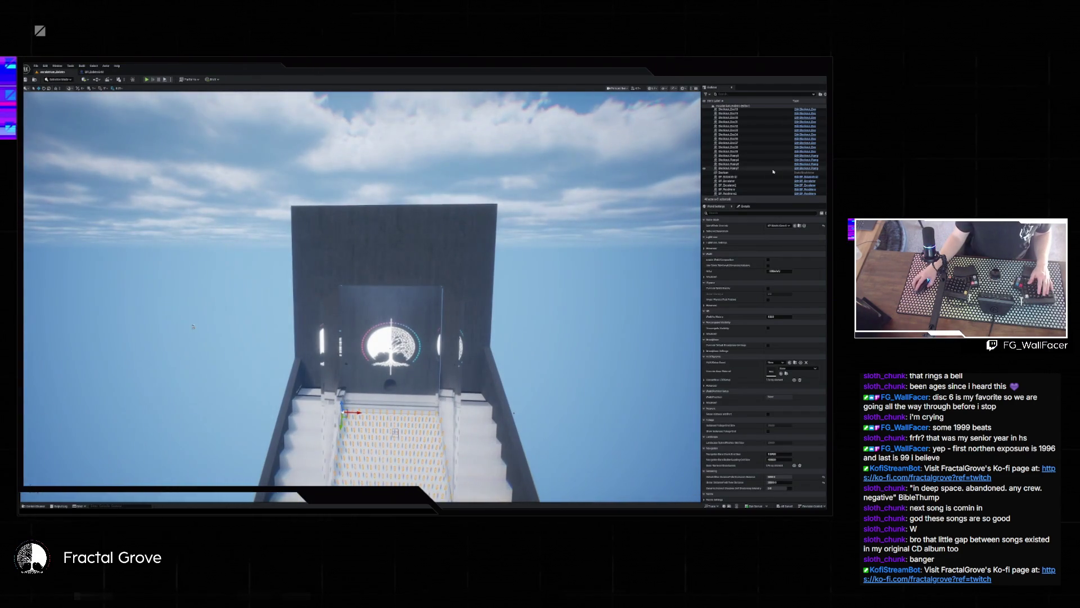
click(729, 177)
scroll(155, 289, up, 5)
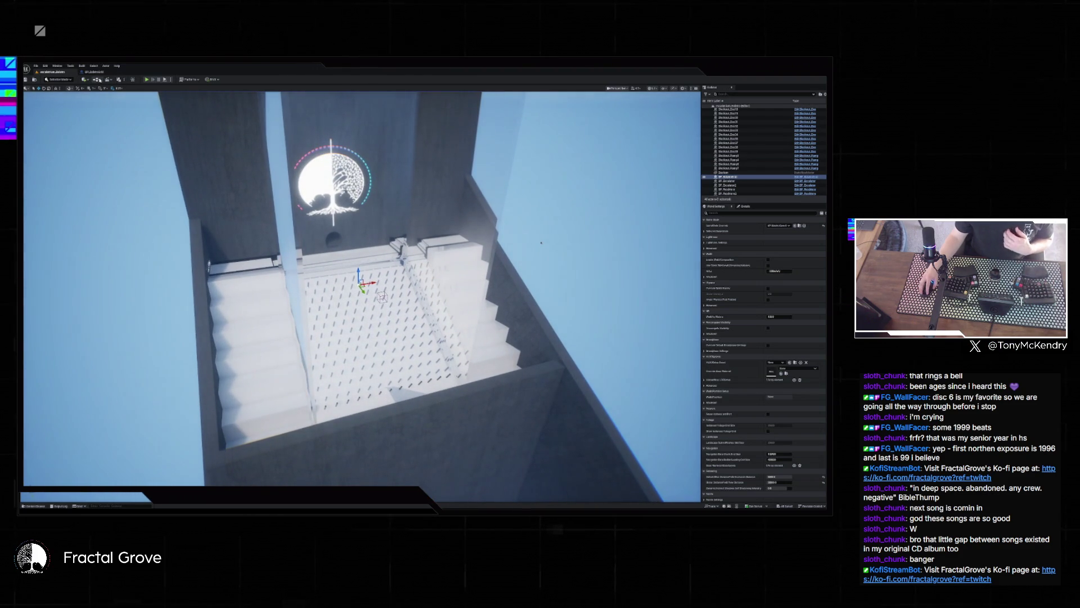
- Open the Level Blueprint, inspect one of its variables, then close it
click(96, 79)
click(115, 97)
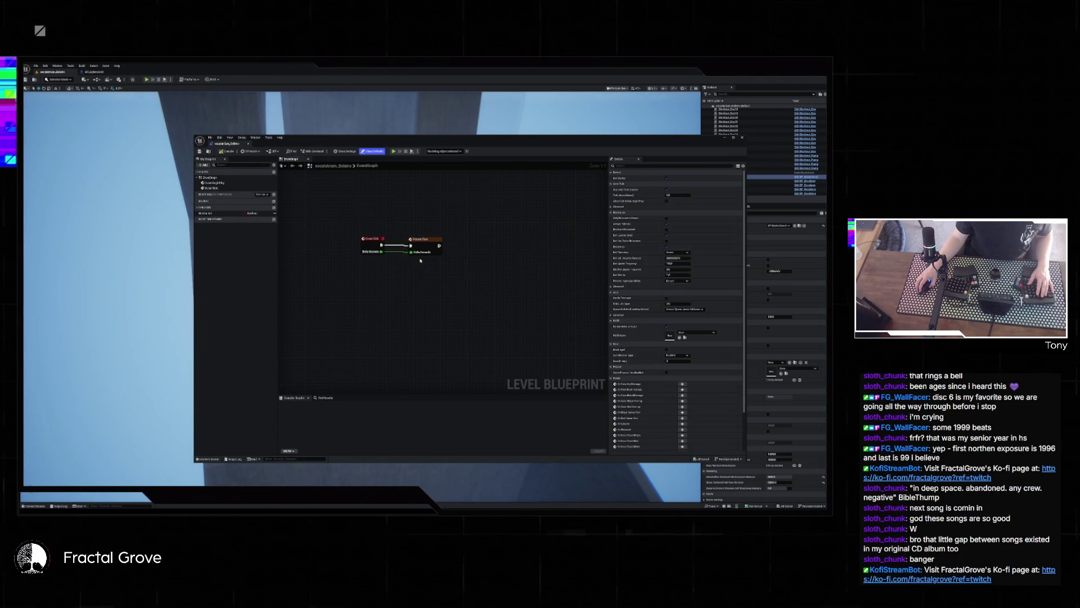
drag(419, 261, 472, 294)
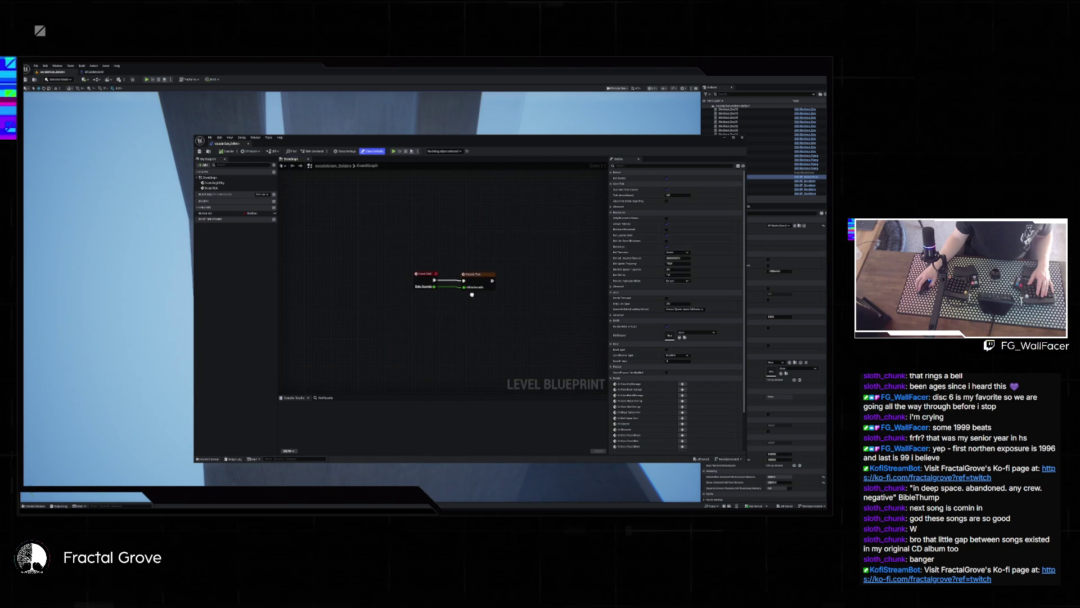
click(218, 215)
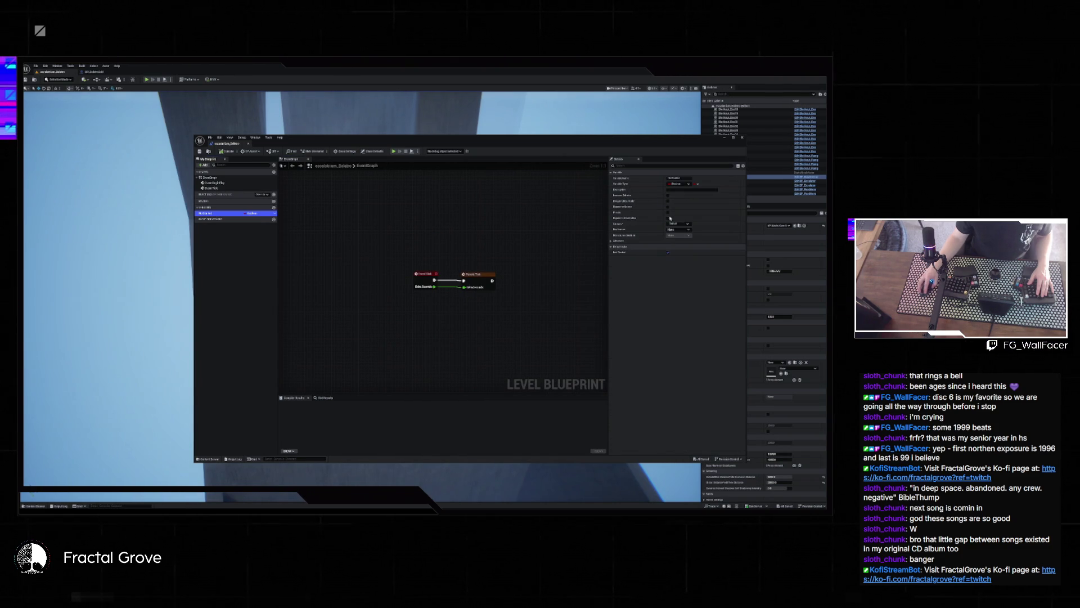
click(742, 138)
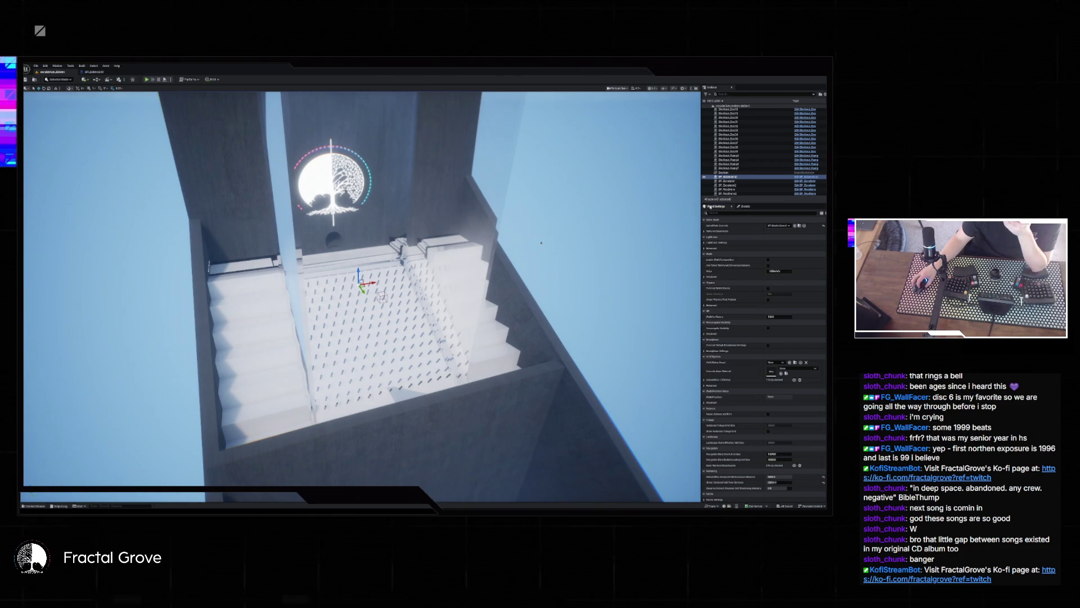
scroll(771, 325, down, 5)
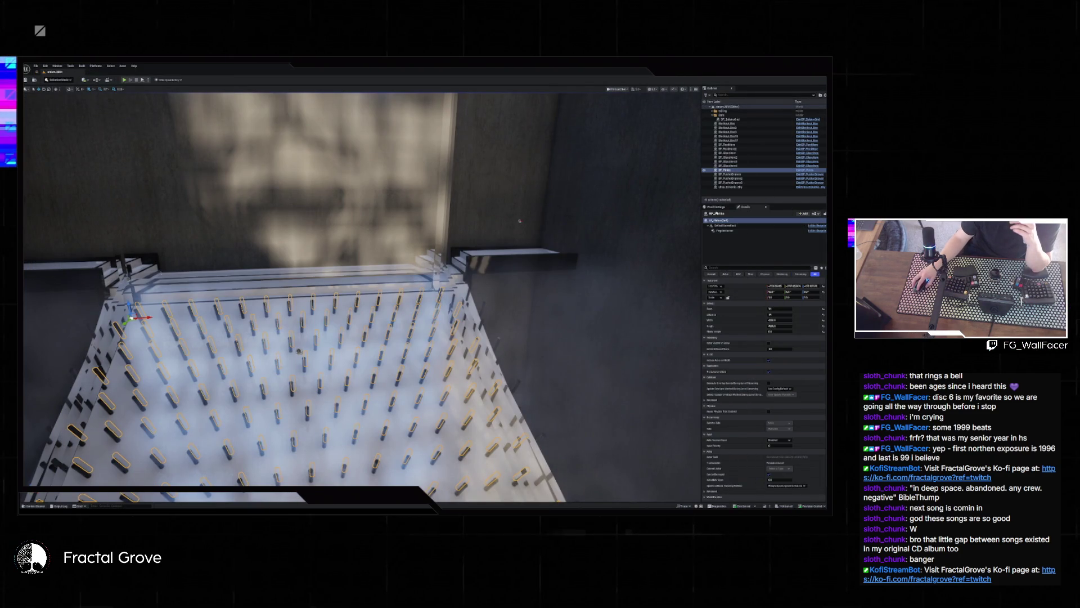
- Show the World Settings panel and scroll through its properties
click(716, 207)
scroll(807, 441, down, 3)
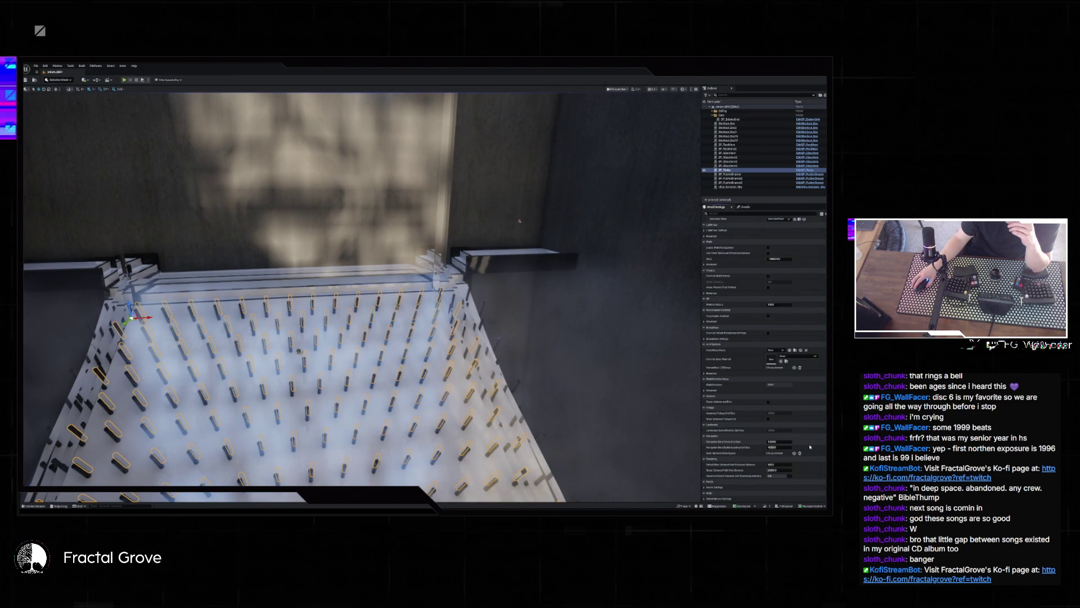
scroll(810, 446, down, 3)
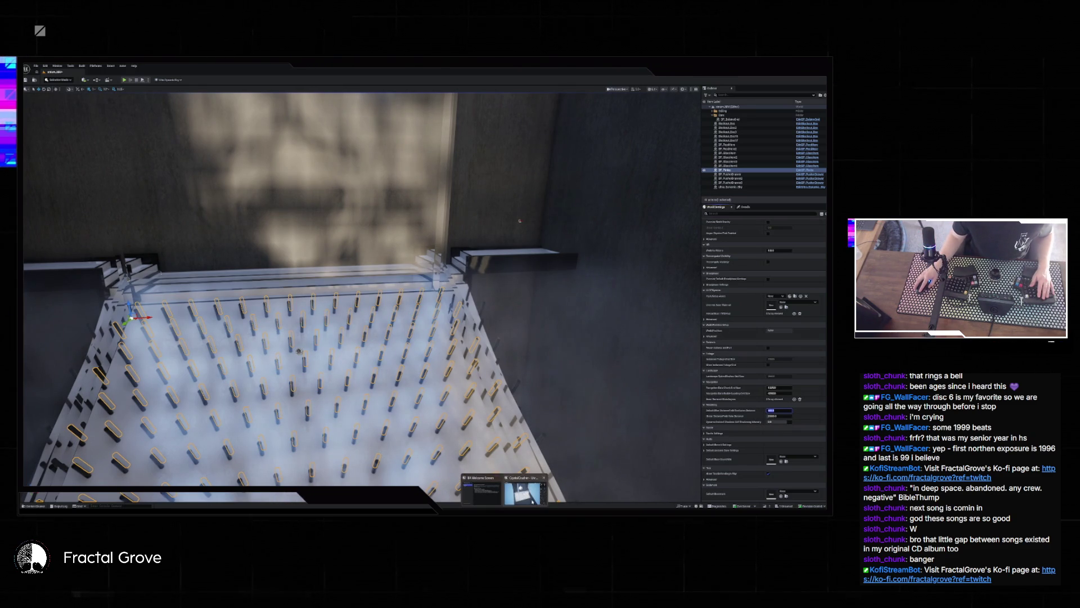
- In the CrystalCrusher level, set the World Settings value to 0 and start a play-test
click(532, 500)
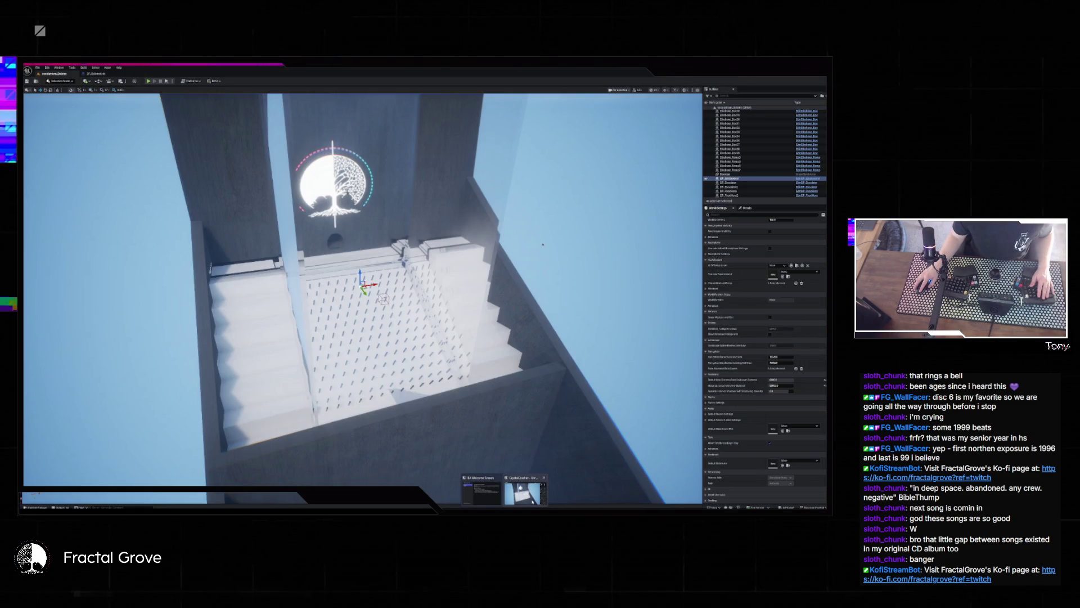
click(525, 507)
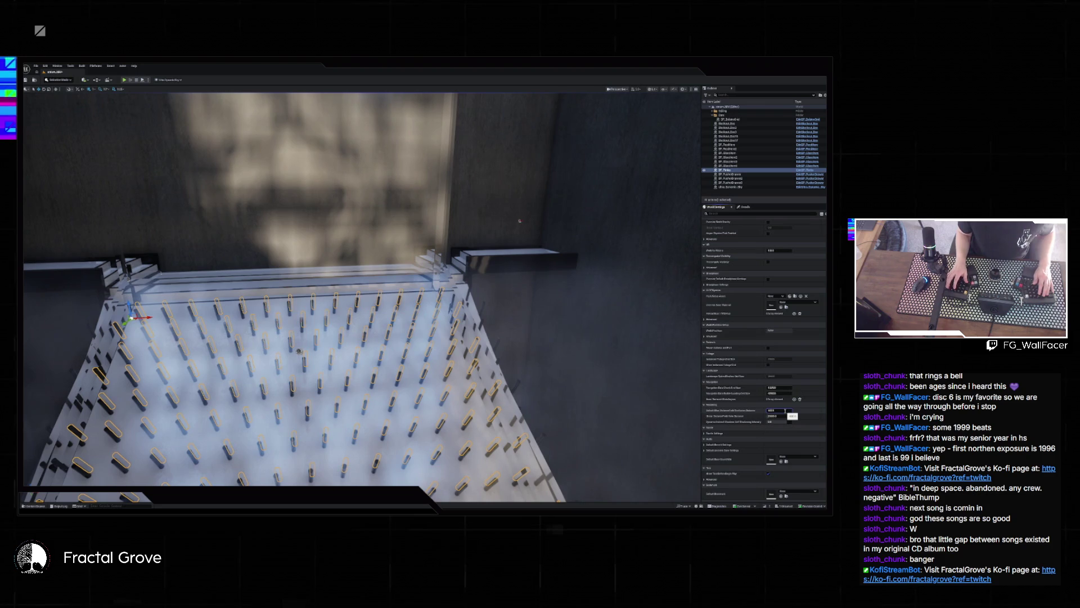
text(0)
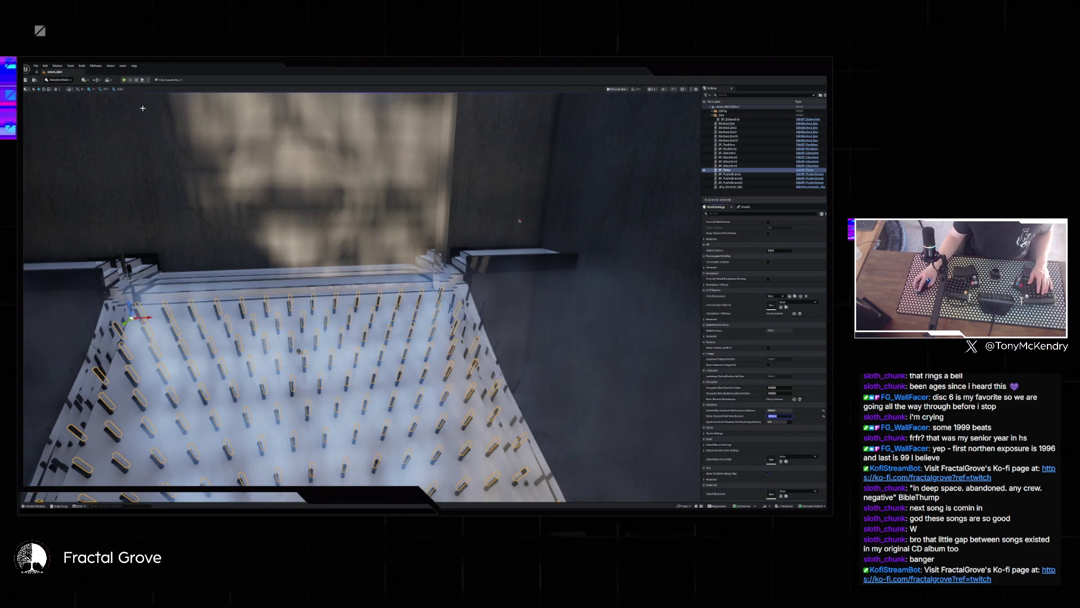
key(alt+p)
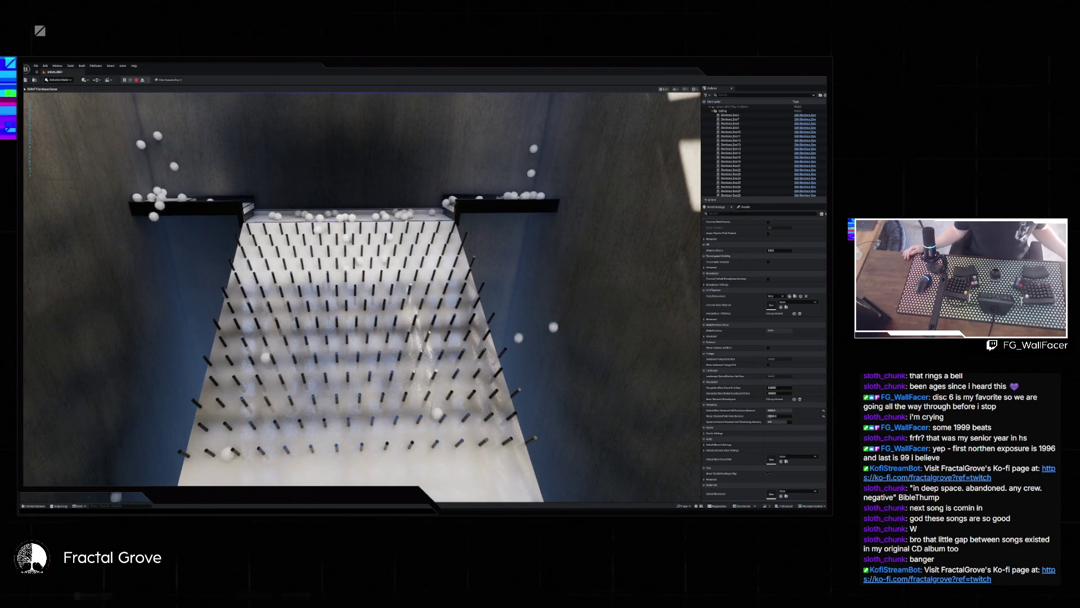
click(353, 508)
click(354, 507)
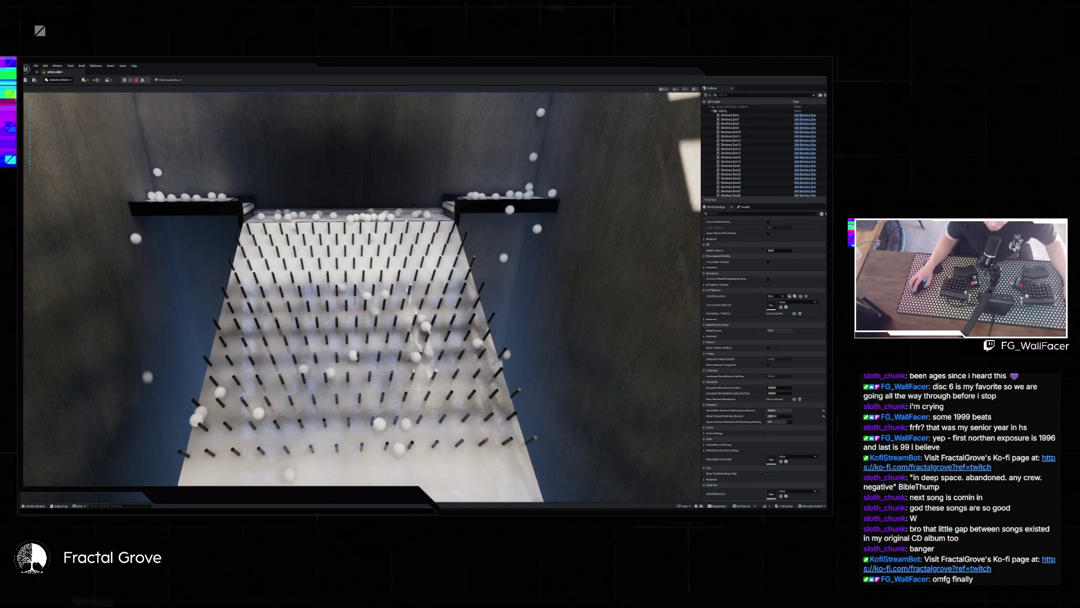
click(360, 281)
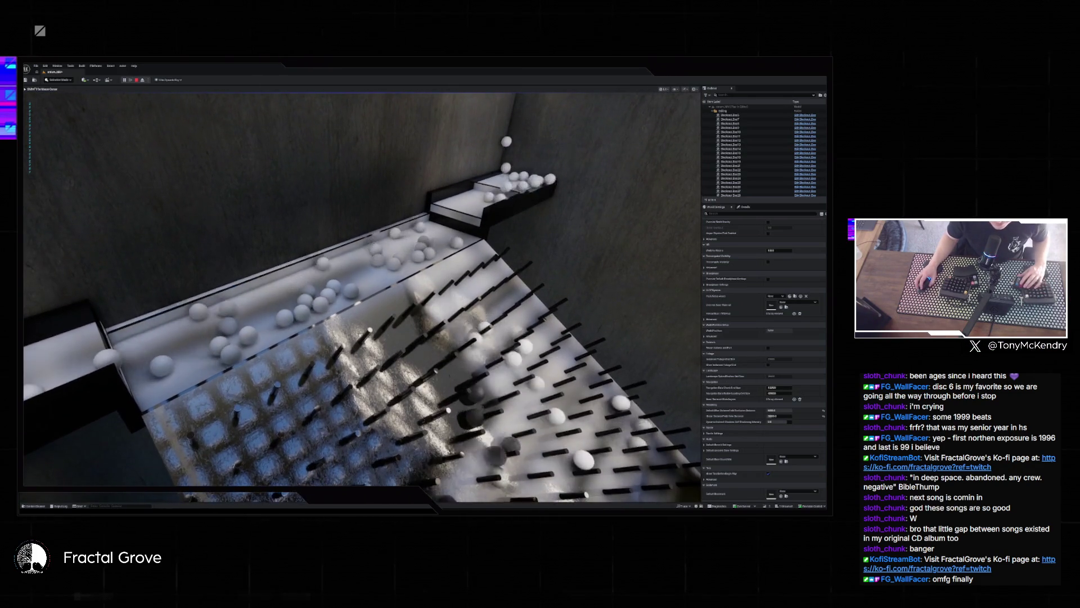
key(Escape)
drag(521, 197, 579, 351)
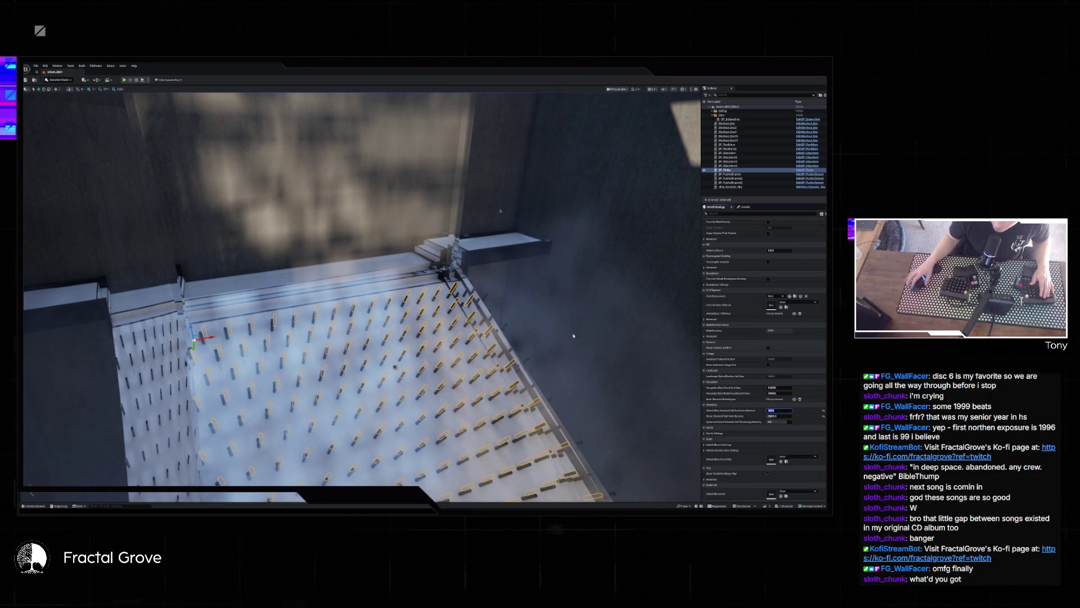
click(124, 79)
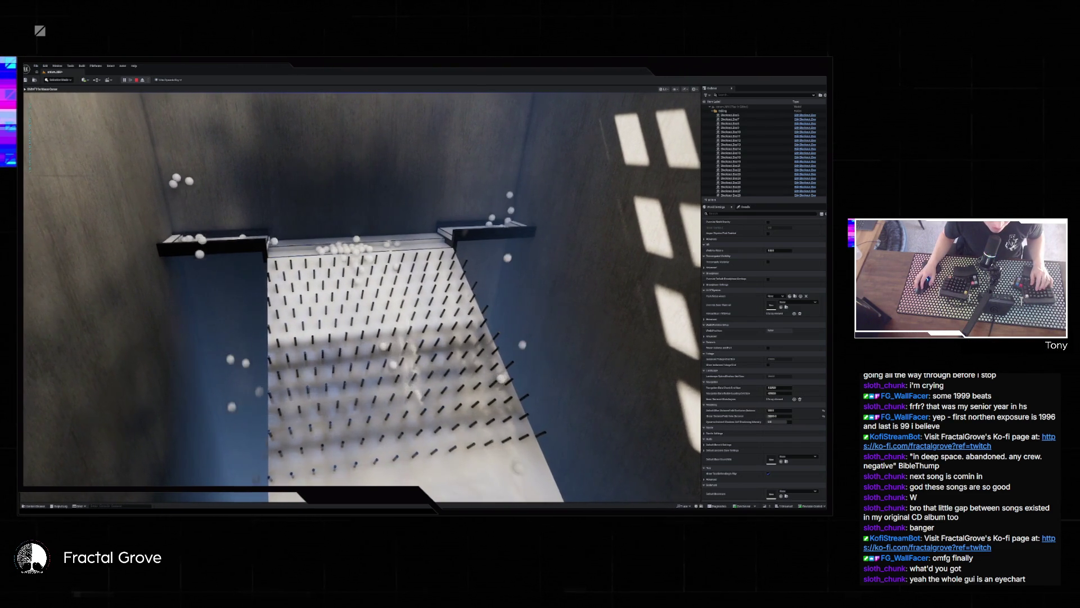
- Stop the play-test, run another, then commit the new World Settings rendering value
key(Escape)
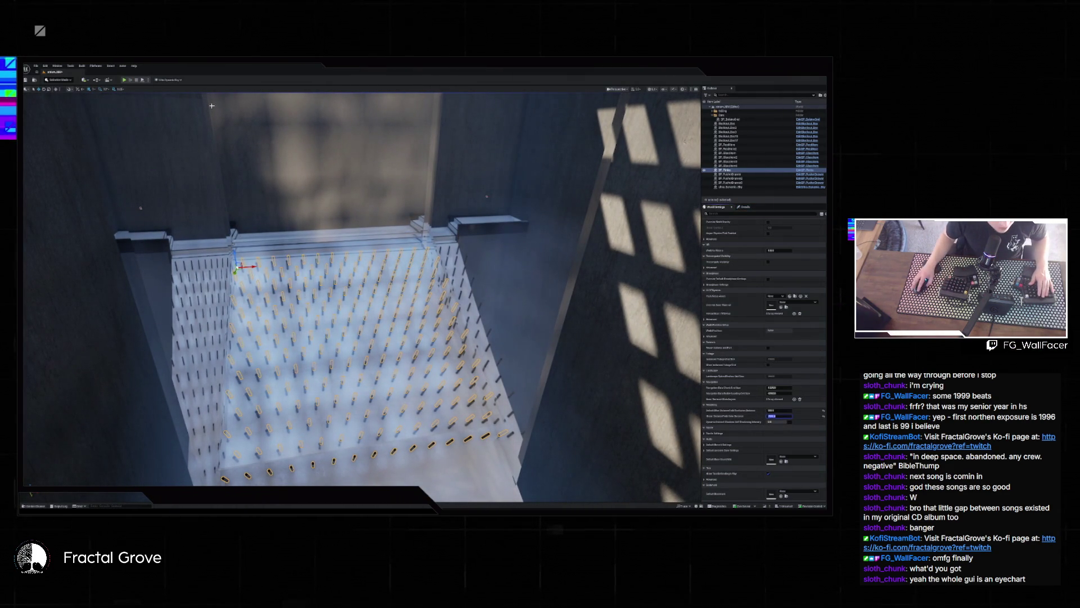
click(124, 80)
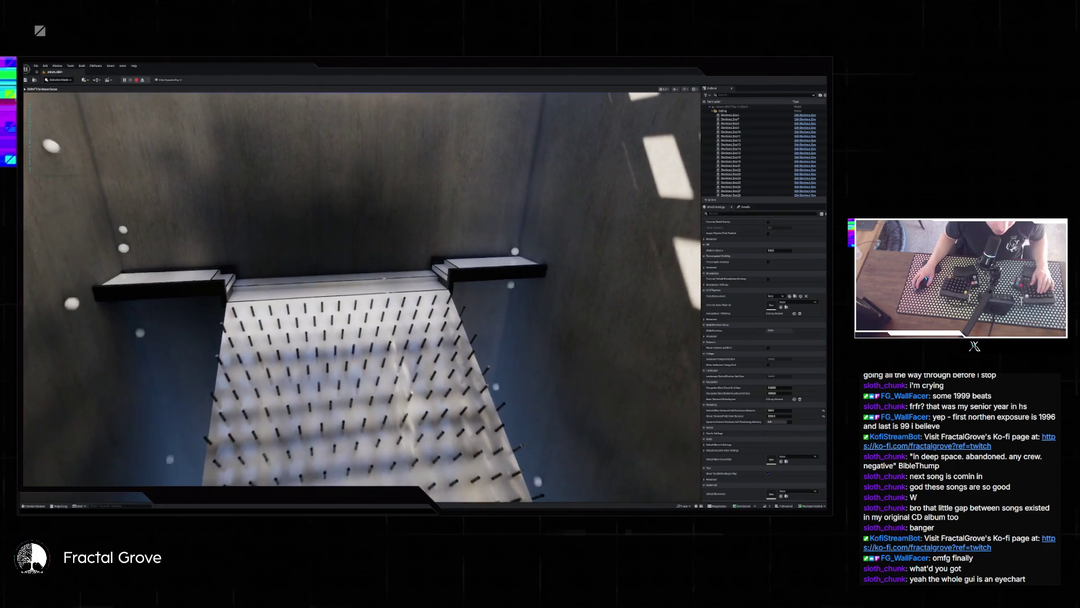
key(Escape)
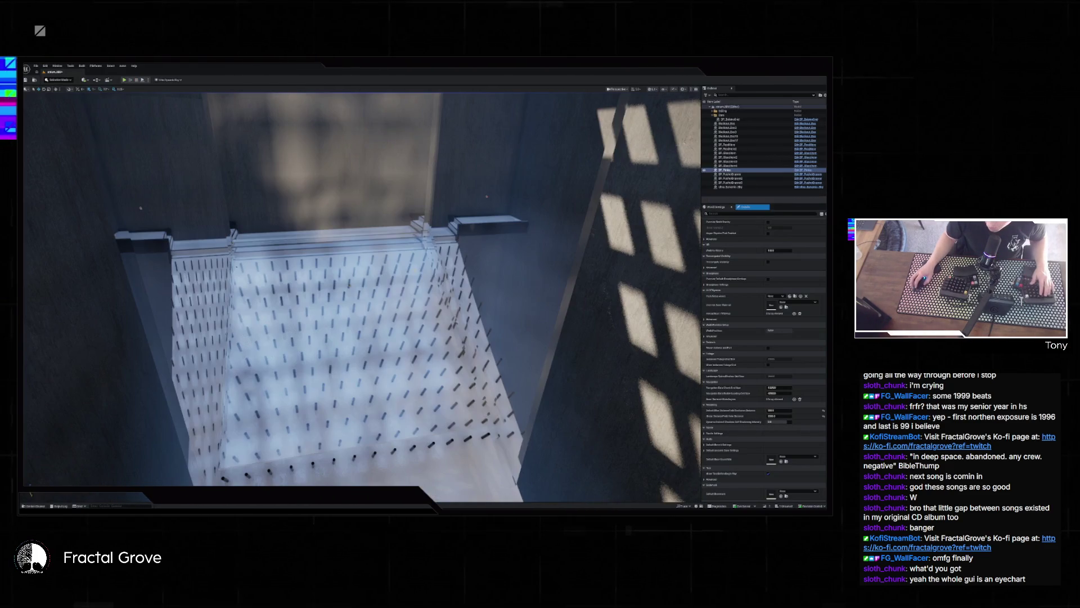
key(Return)
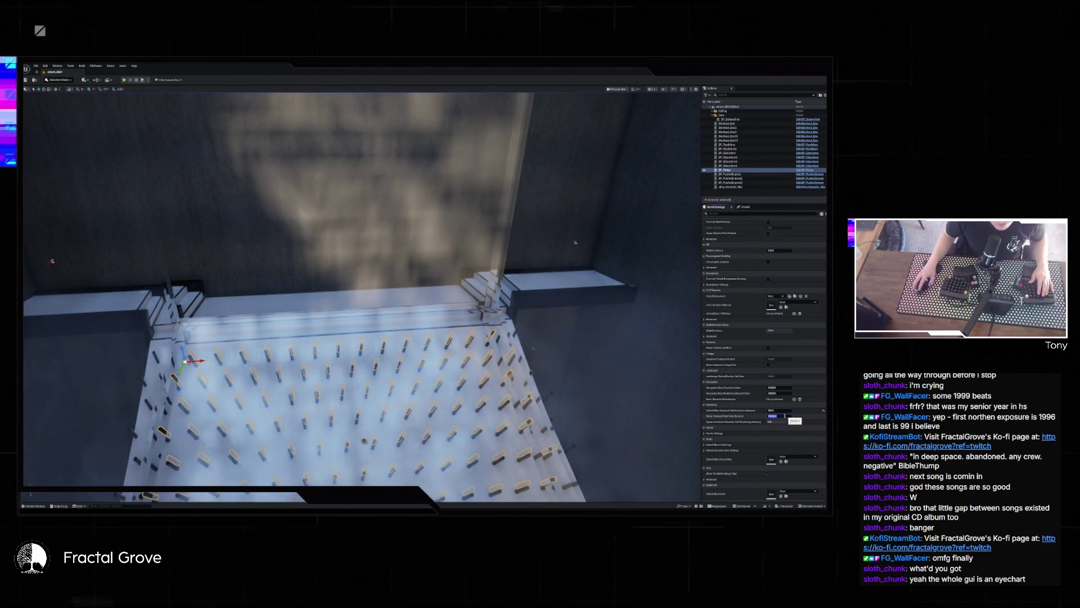
- Play-test the ball drop with the new rendering value, stop it, and open the File menu
click(125, 80)
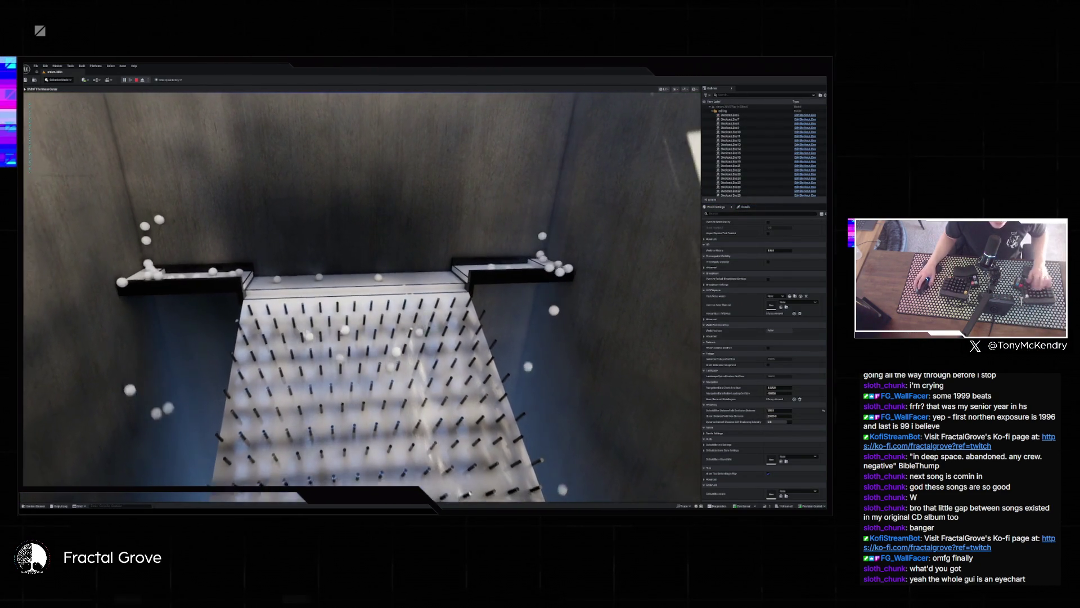
key(Escape)
drag(420, 280, 420, 280)
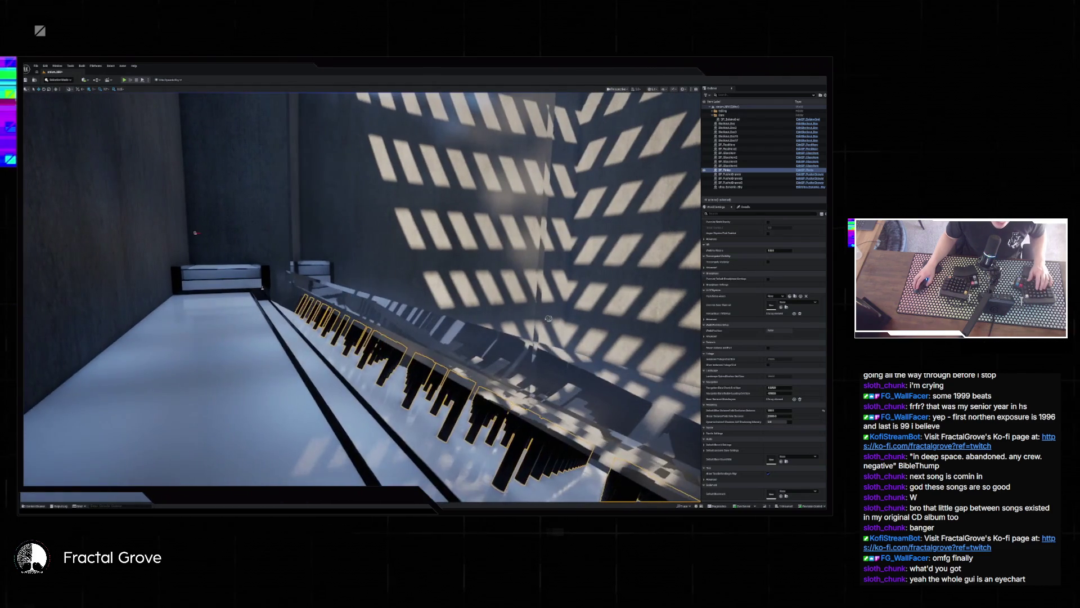
click(36, 67)
- Reload the level from Recent Levels and run another ball-drop play-test
mouse_move(59, 97)
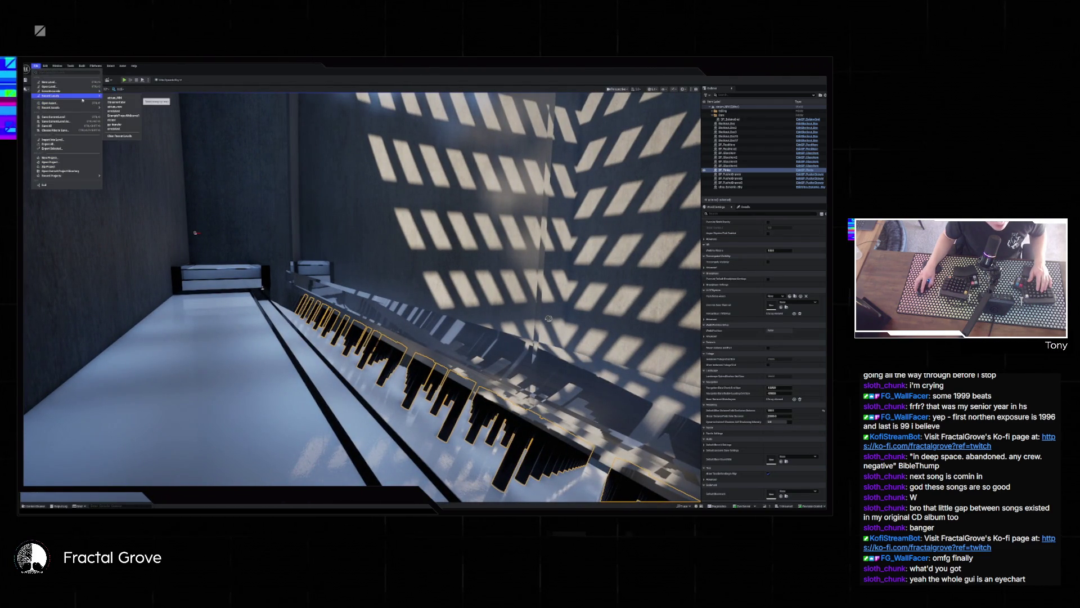
click(116, 98)
drag(467, 331, 467, 330)
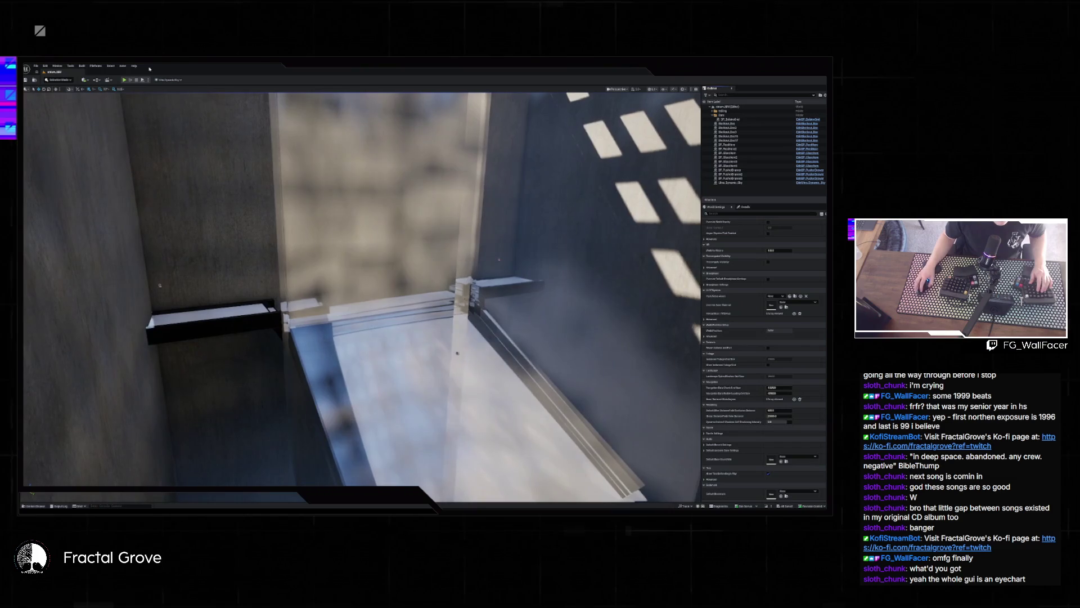
click(124, 79)
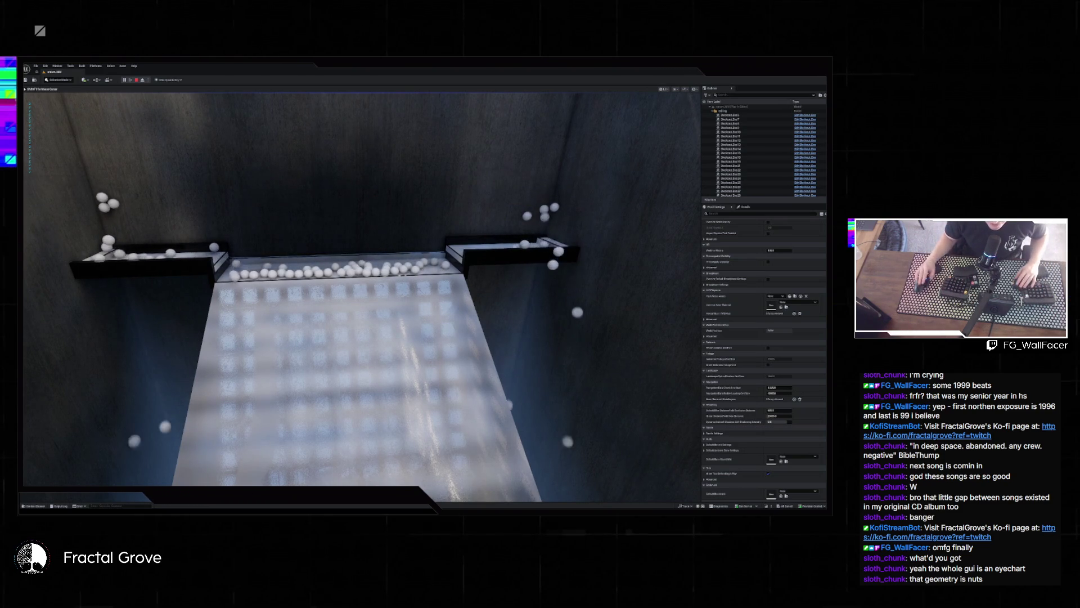
key(Escape)
- Survey the room's walls and ledges, select the World Settings distance value, and open viewport Show options
drag(250, 387, 293, 361)
click(779, 411)
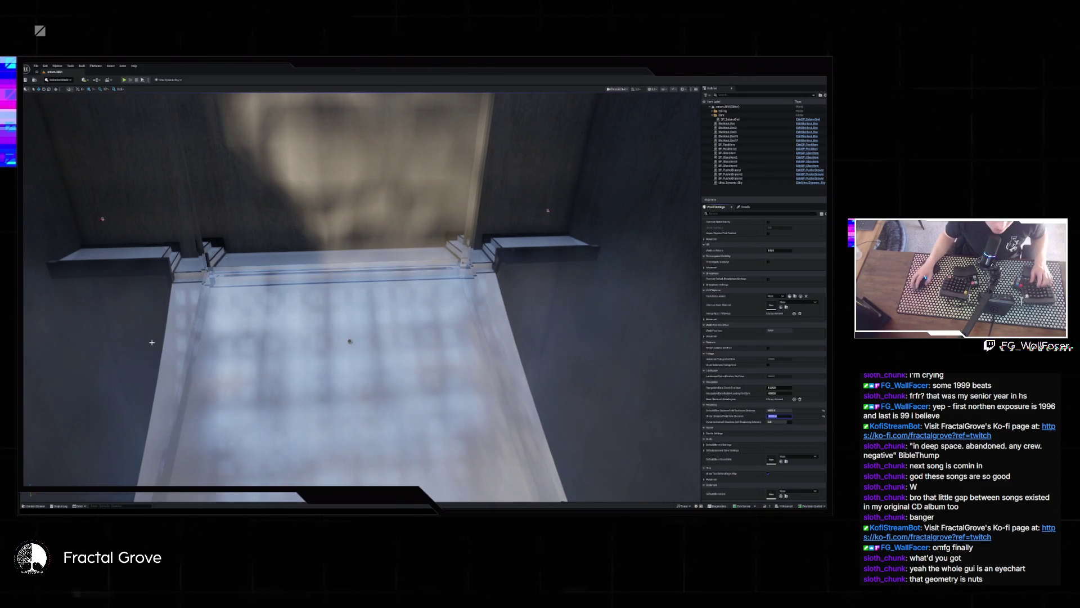
drag(360, 338, 282, 336)
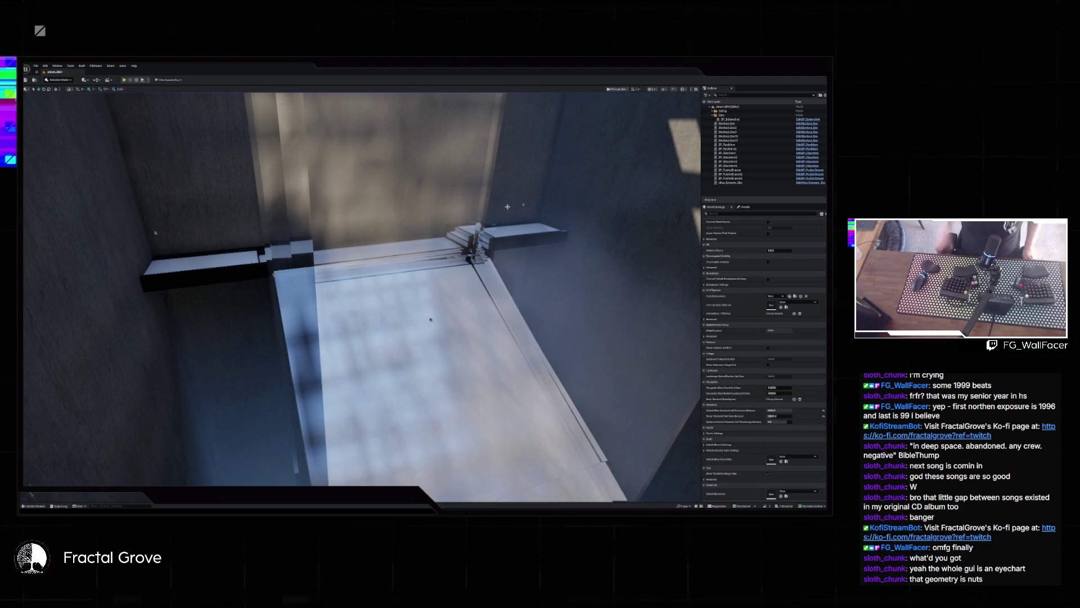
drag(484, 187, 439, 186)
mouse_move(360, 293)
mouse_down()
mouse_move(352, 307)
mouse_move(346, 293)
mouse_move(498, 231)
mouse_up()
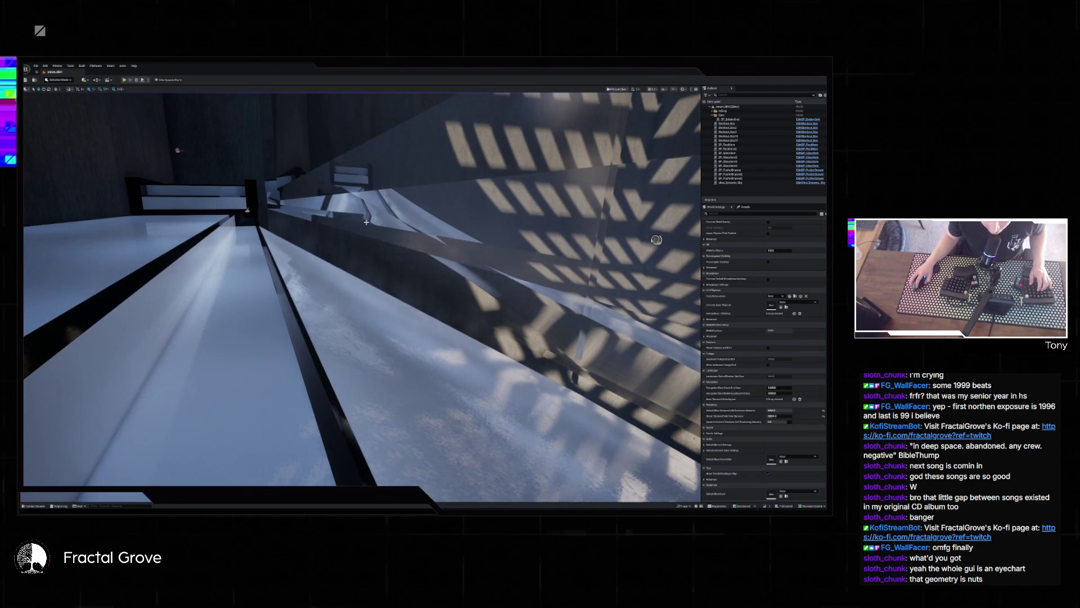
click(665, 90)
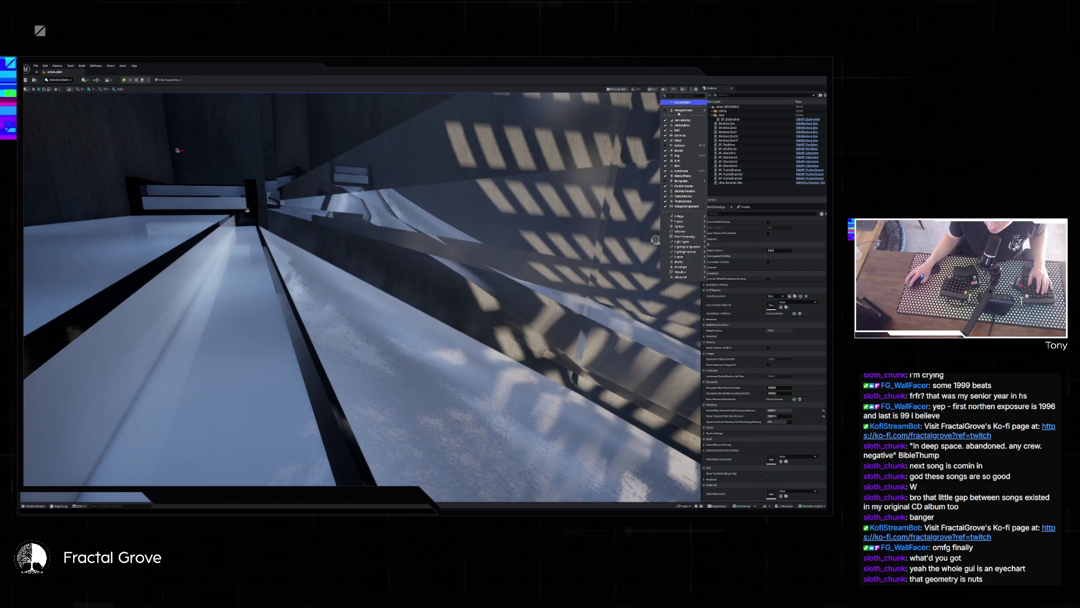
- Switch the viewport to a flat-coloured buffer visualization and raise the camera over the ledge
mouse_move(685, 273)
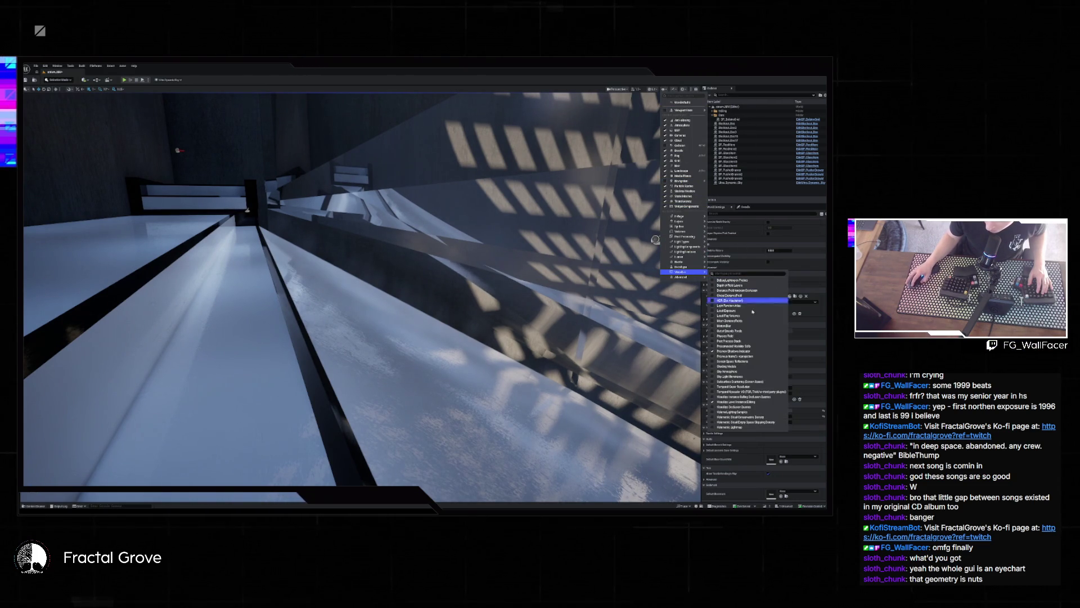
click(733, 325)
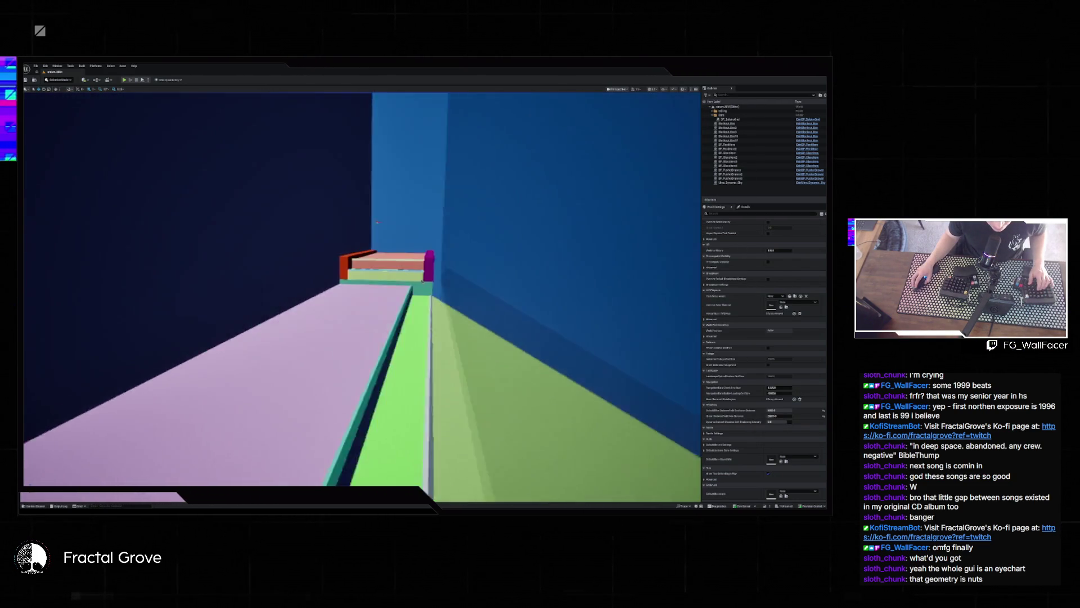
mouse_move(377, 223)
mouse_down()
mouse_move(472, 345)
mouse_move(354, 314)
mouse_move(304, 390)
mouse_move(183, 382)
mouse_move(150, 463)
mouse_move(277, 381)
mouse_up()
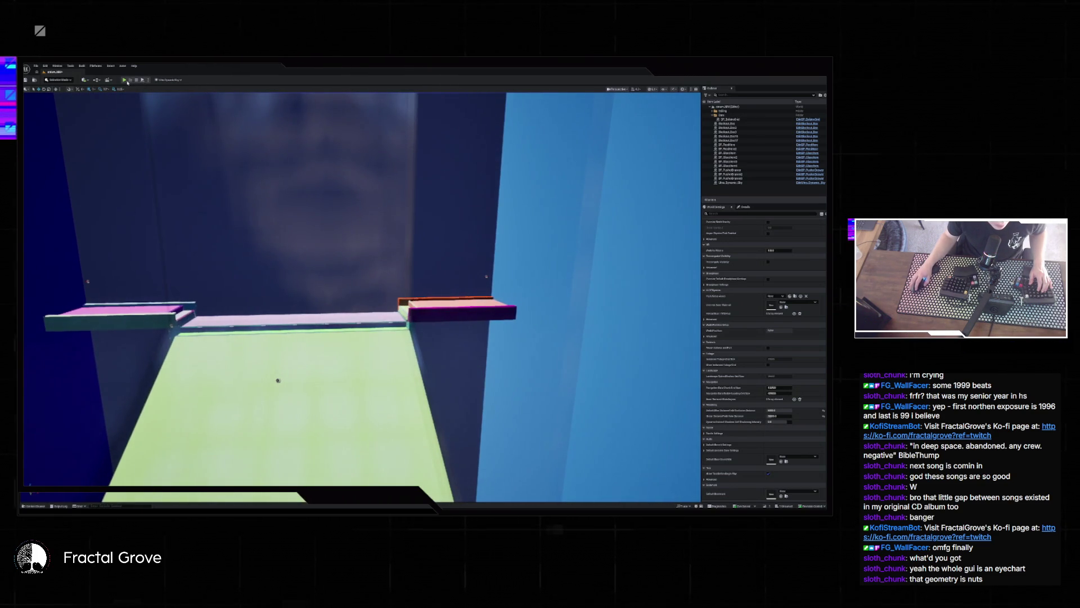
- Play-test in first person walking down the corridor, then stop and restore the Lit view mode
click(143, 82)
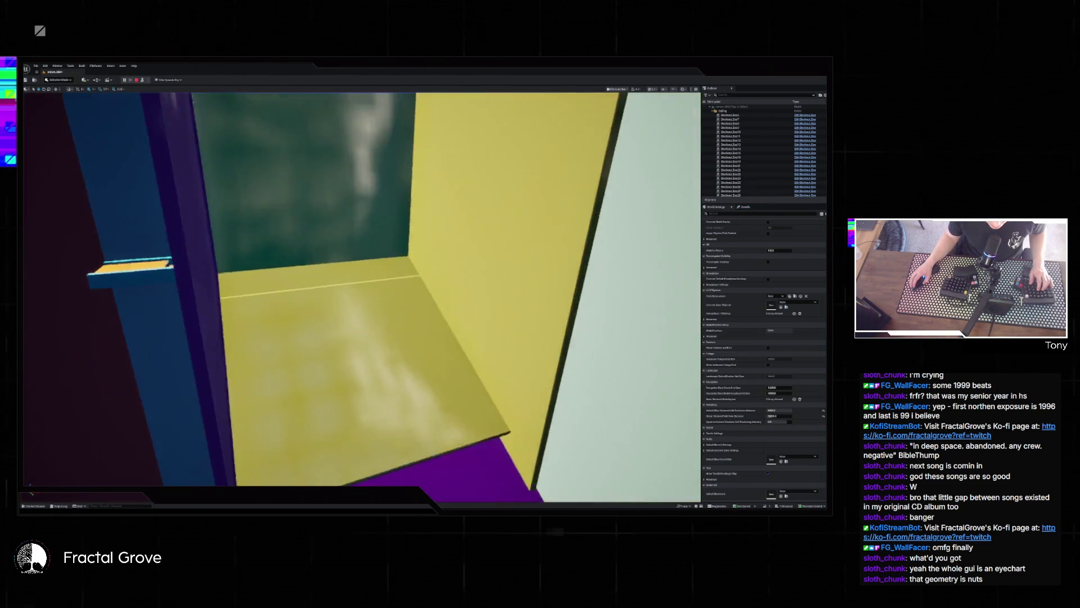
key(w)
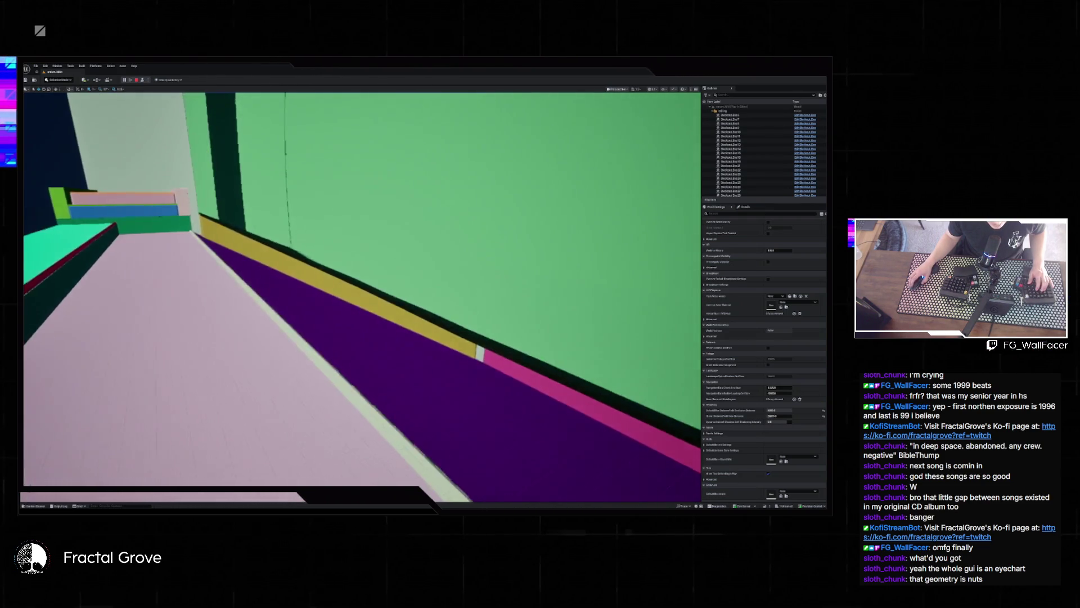
key(w)
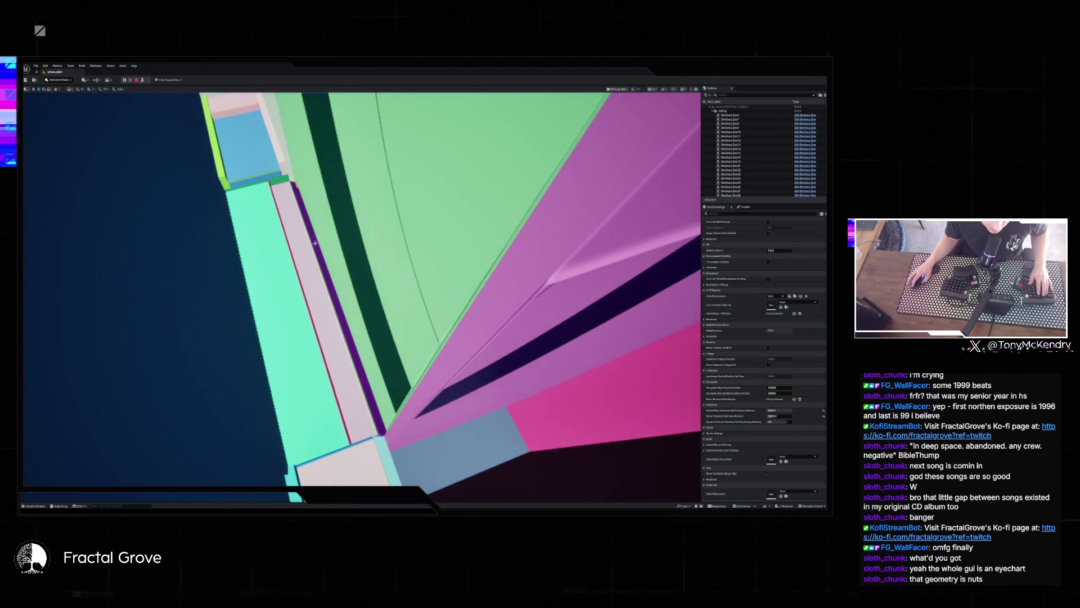
click(779, 410)
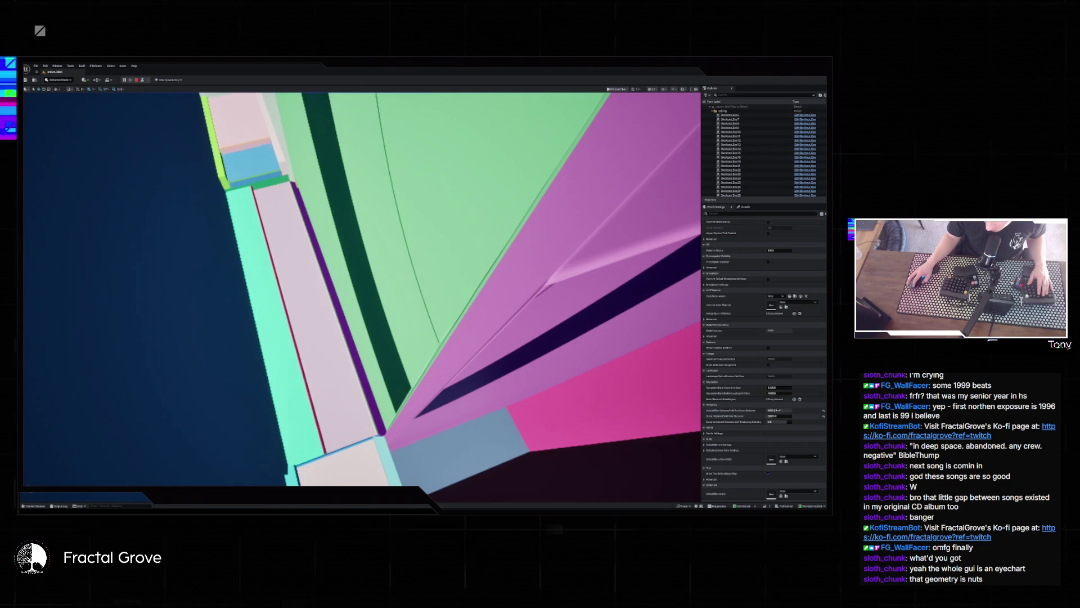
click(347, 189)
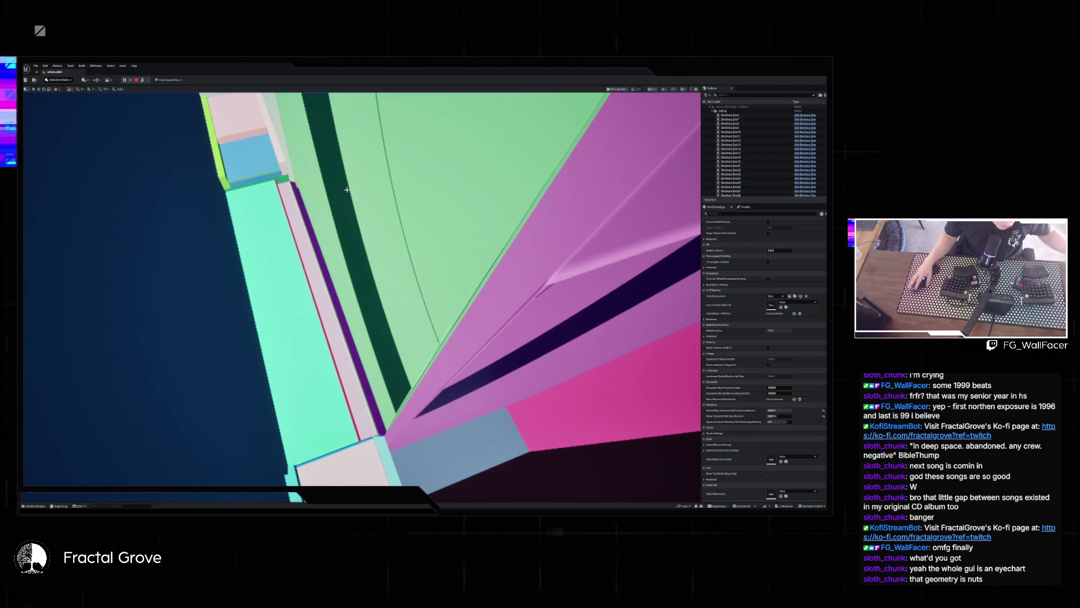
key(Escape)
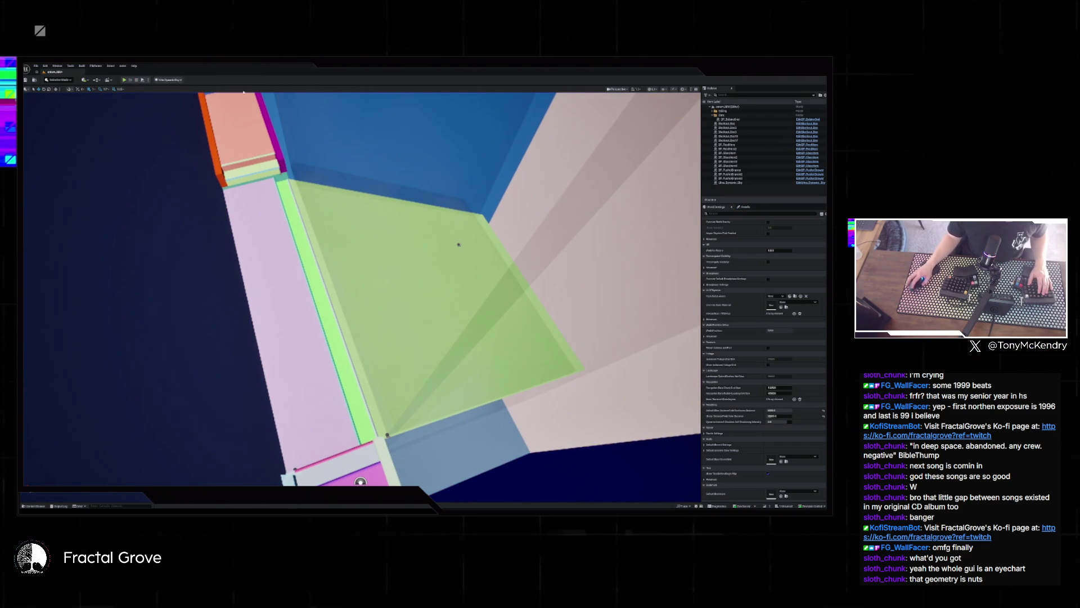
click(664, 88)
click(684, 101)
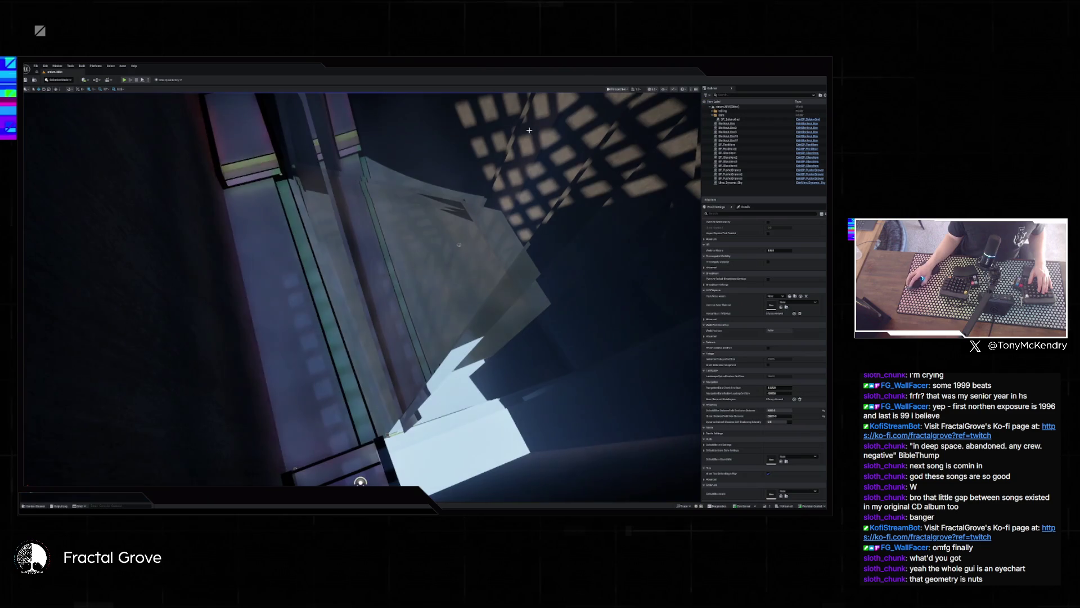
- Fly the camera down among the pegs and select the peg actors on the board
drag(449, 255, 559, 245)
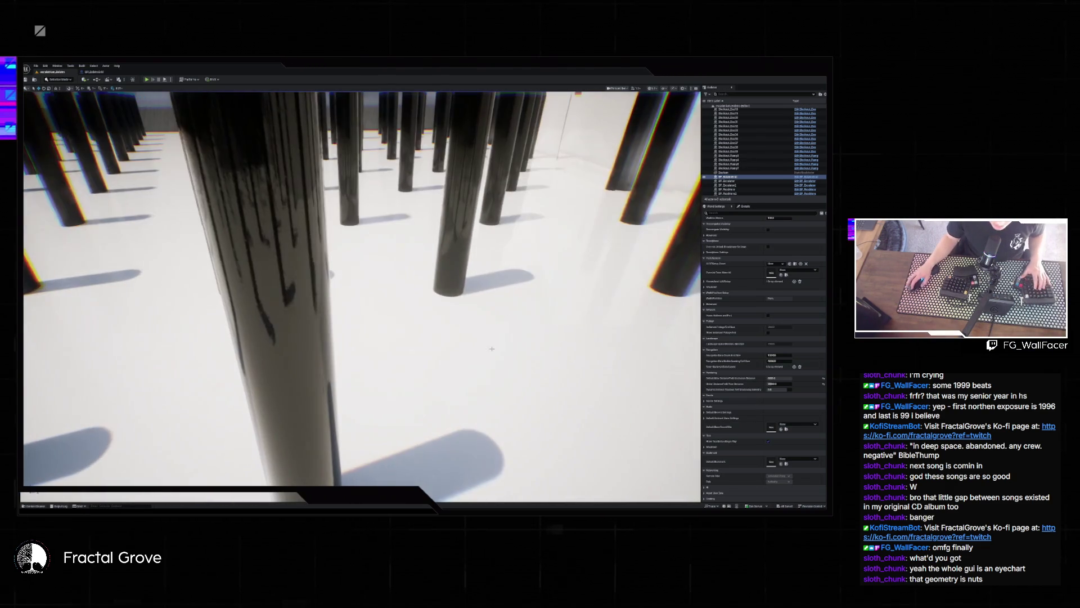
click(452, 254)
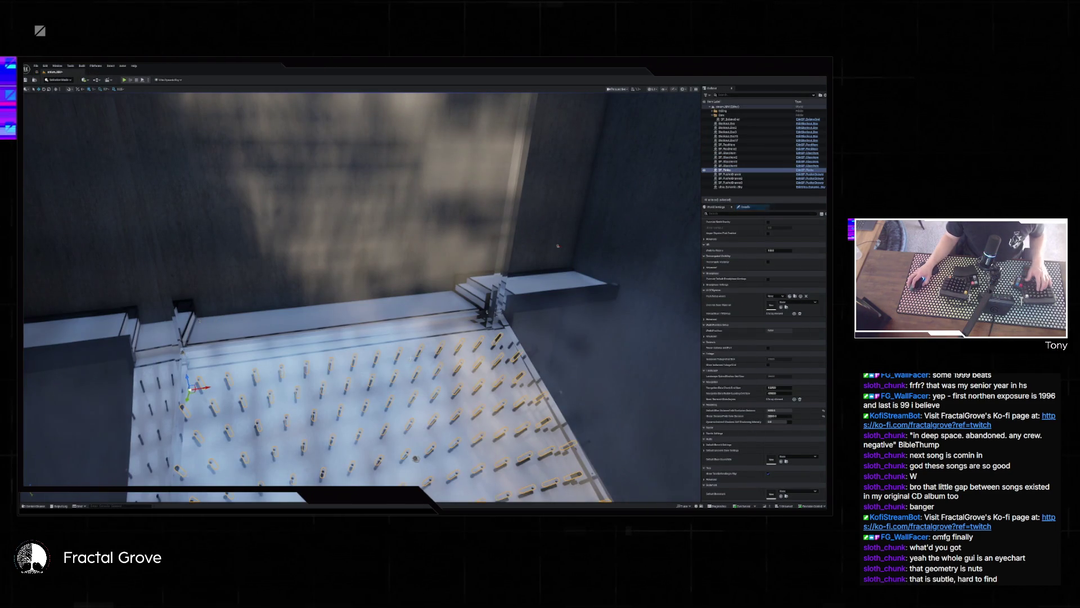
mouse_move(558, 246)
mouse_down()
mouse_move(43, 130)
mouse_move(474, 231)
mouse_move(476, 153)
mouse_move(184, 139)
mouse_move(376, 227)
mouse_move(400, 329)
mouse_up()
- Clear the peg selection, run and stop a ball-drop play-test, then open Recent Levels
key(Escape)
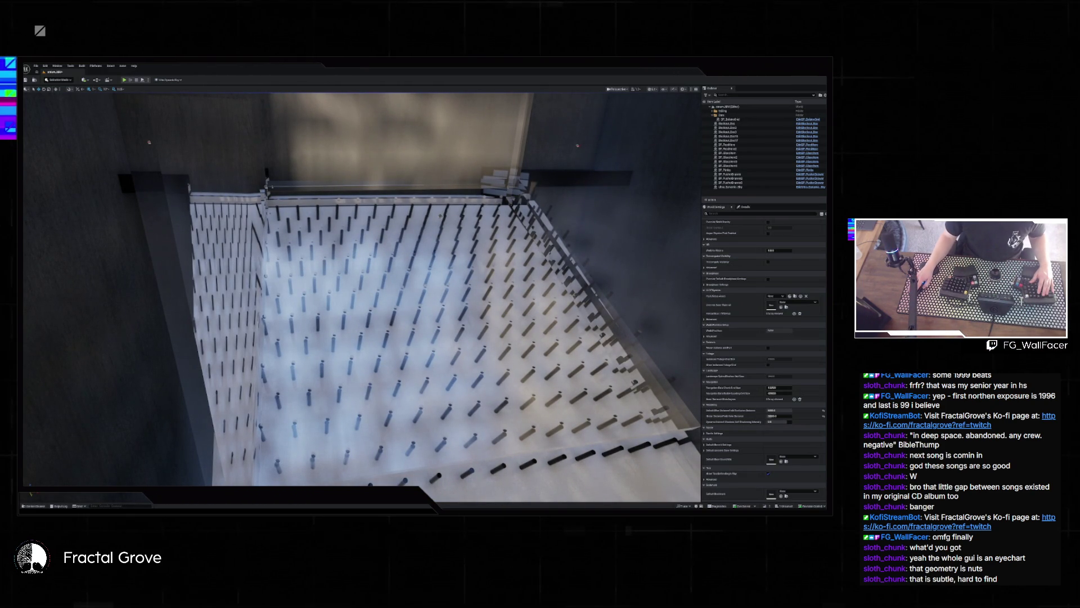
click(124, 79)
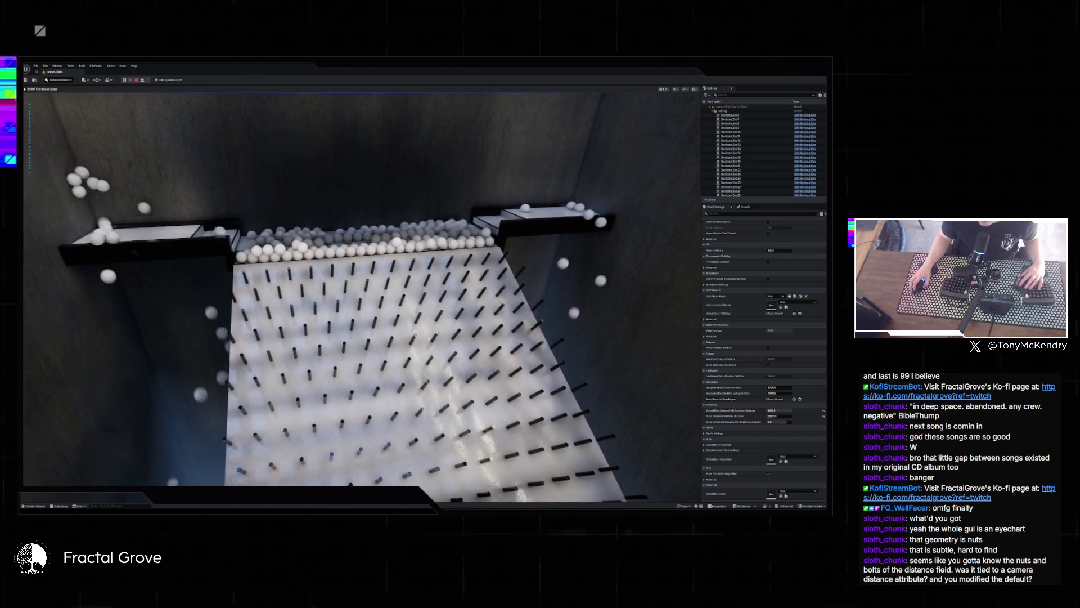
key(Escape)
key(d)
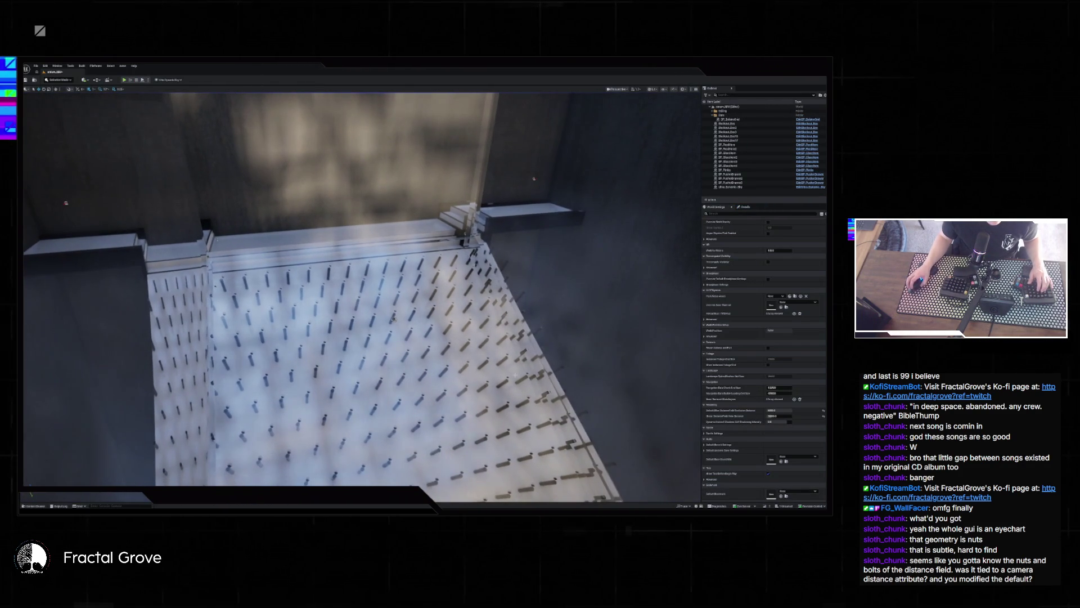
click(37, 66)
- Reload the recent peg-board level and run a ball-drop play-test until stopping it
mouse_move(52, 98)
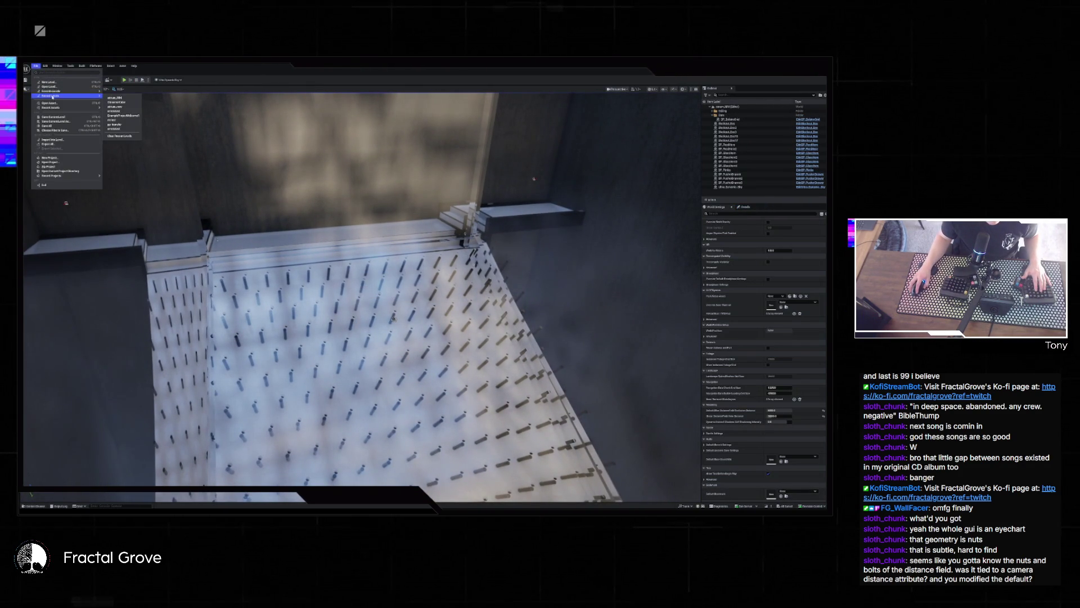
click(123, 102)
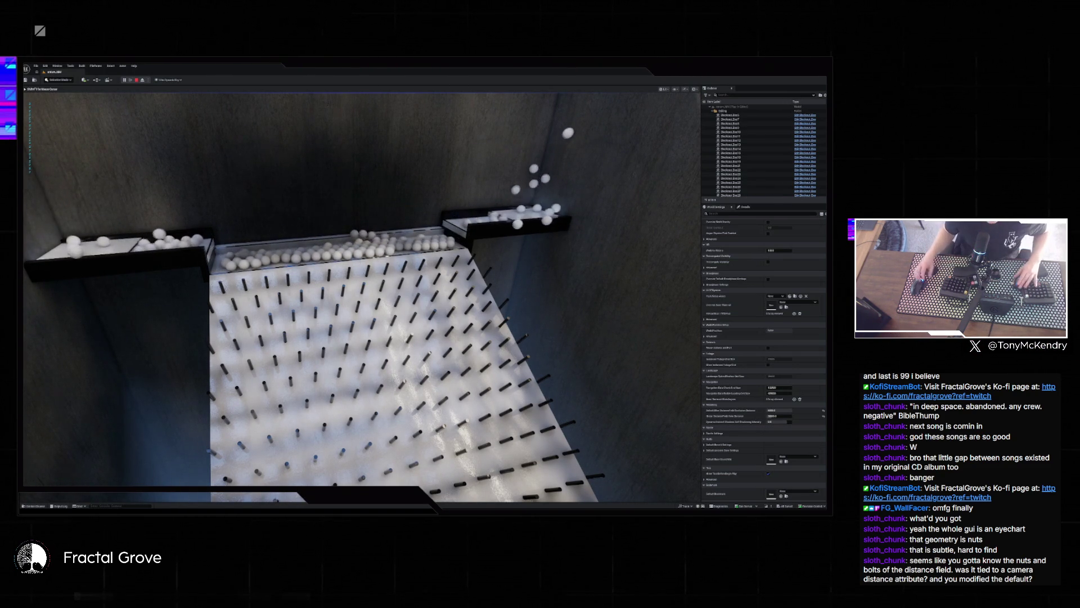
key(Escape)
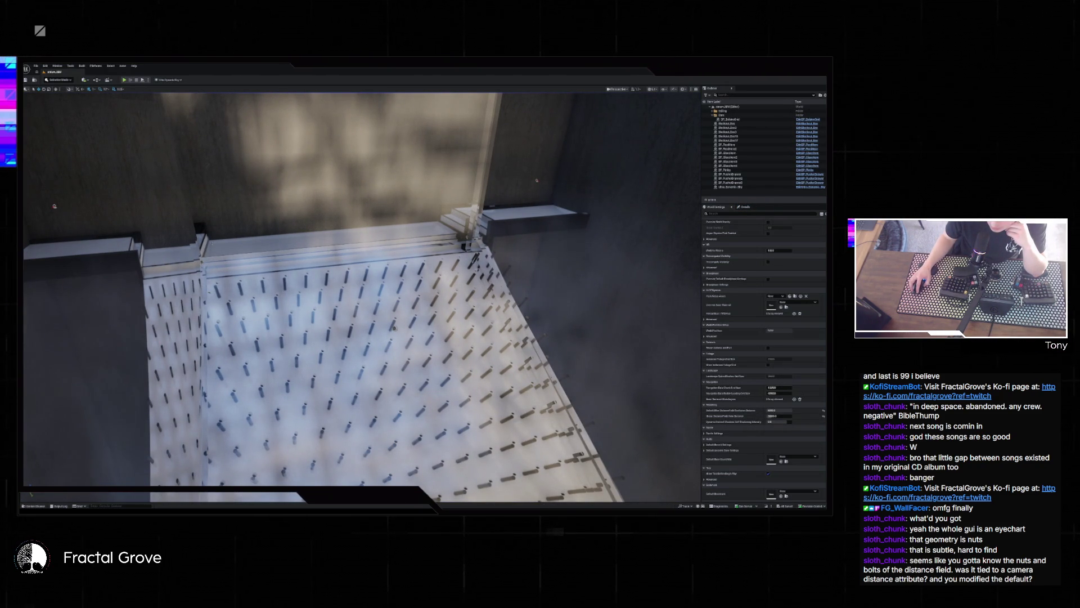
- Bring the black-pillar CrystalCrusher editor forward and open a file browser on its Config folder
mouse_move(504, 509)
click(524, 492)
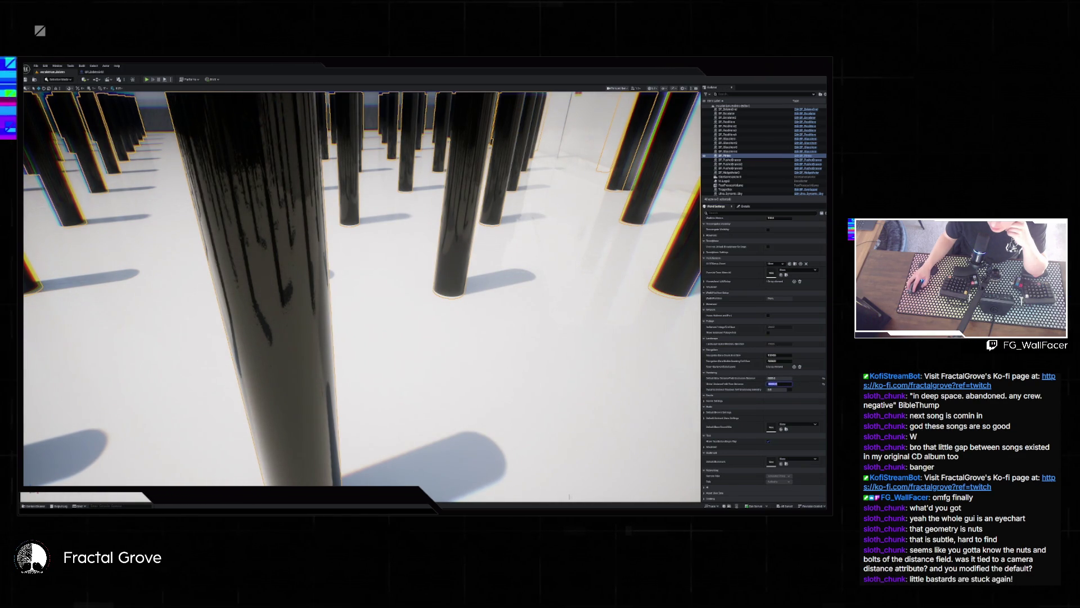
key(alt+Tab)
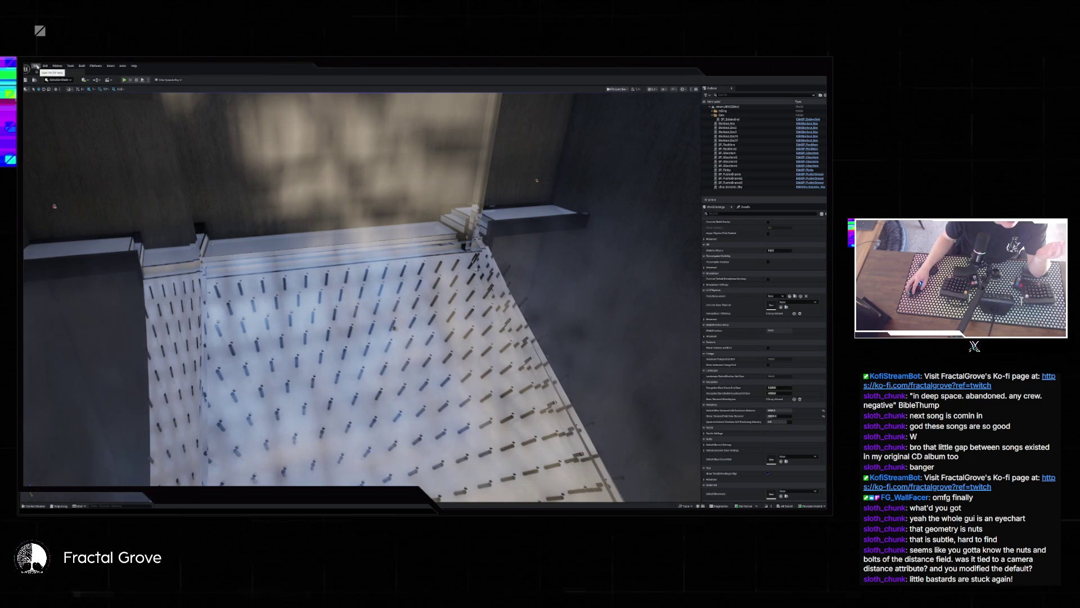
click(36, 66)
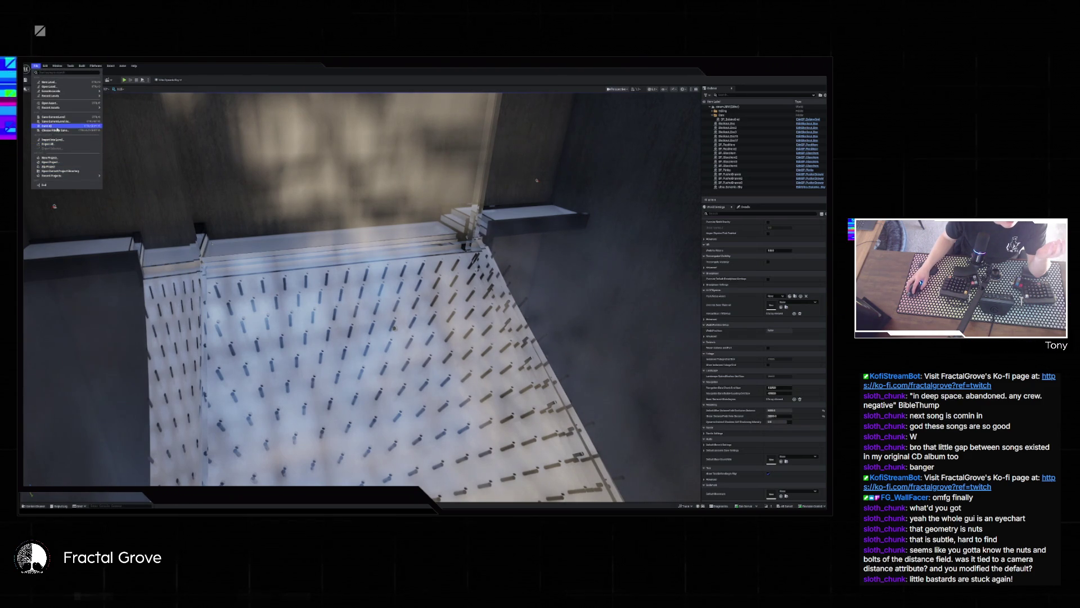
key(alt+Tab)
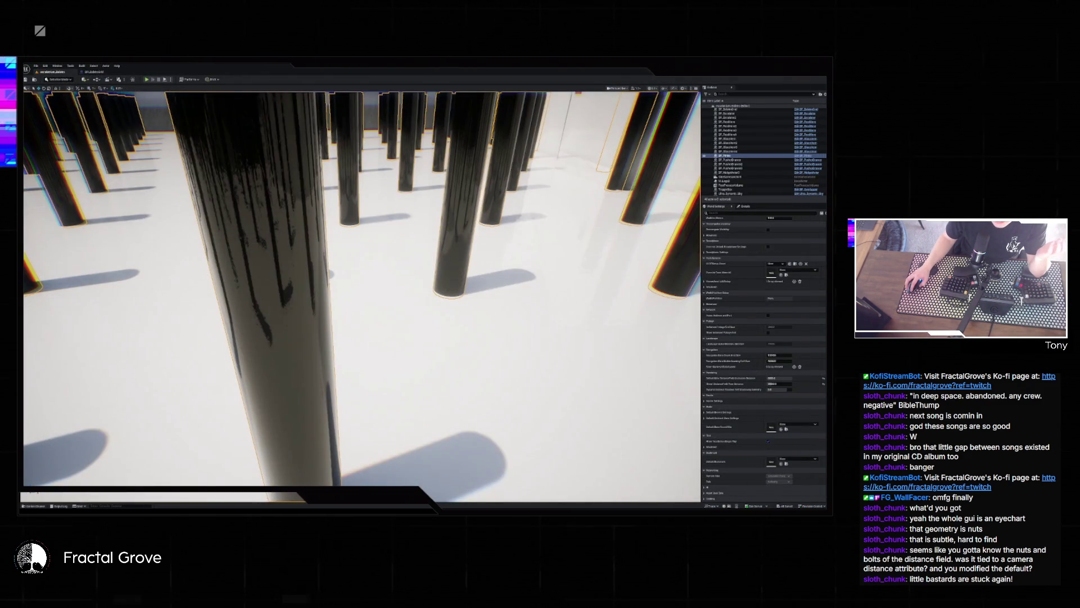
key(alt+Tab)
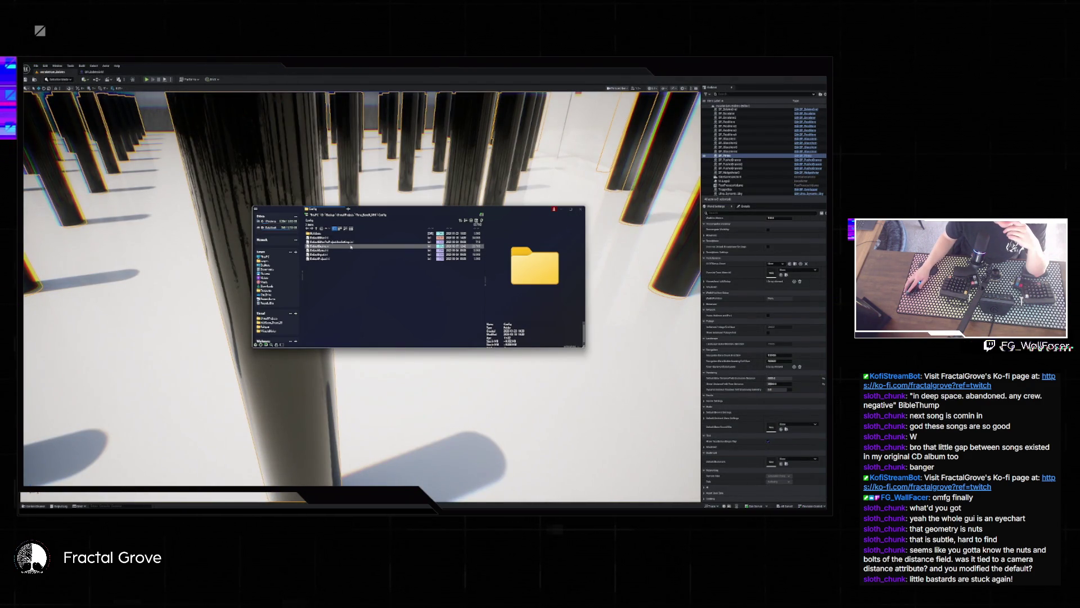
- Open the MusicVideo .uproject file from the MusicVideo folder in File Explorer
click(268, 332)
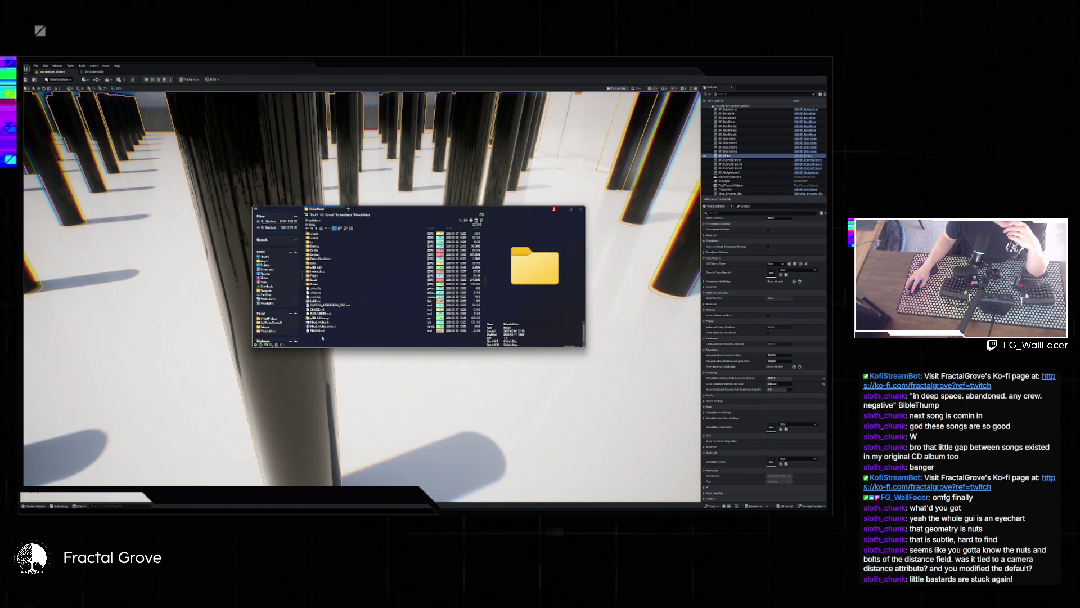
click(326, 326)
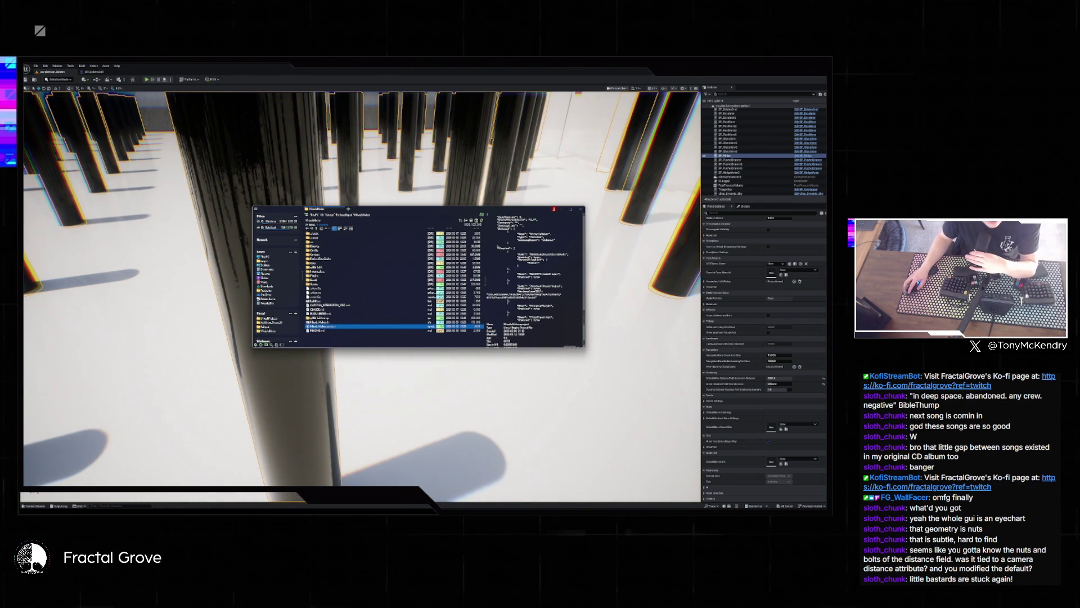
key(Return)
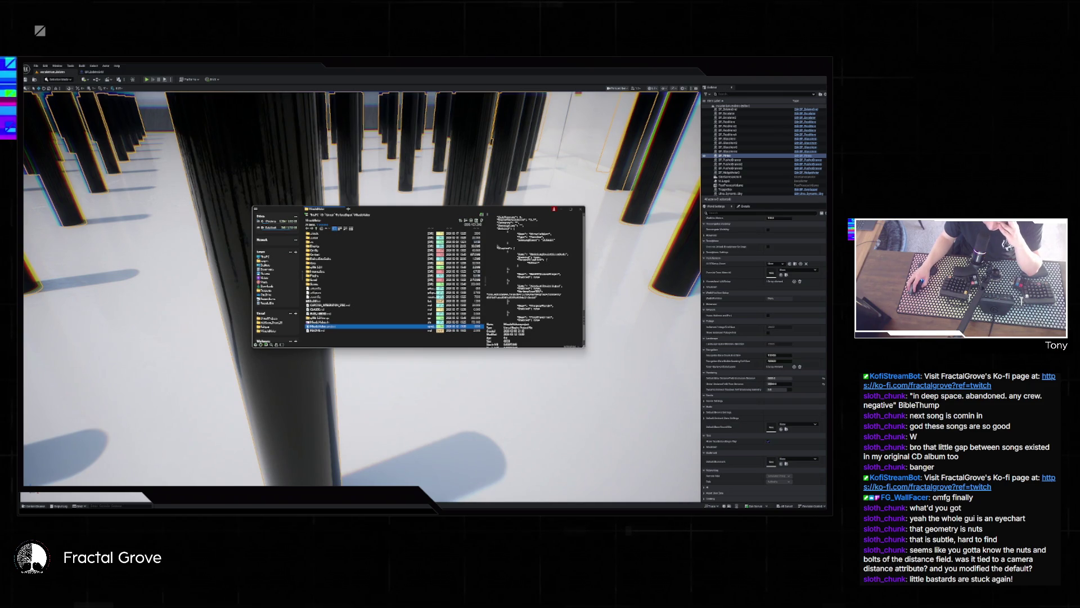
mouse_move(523, 508)
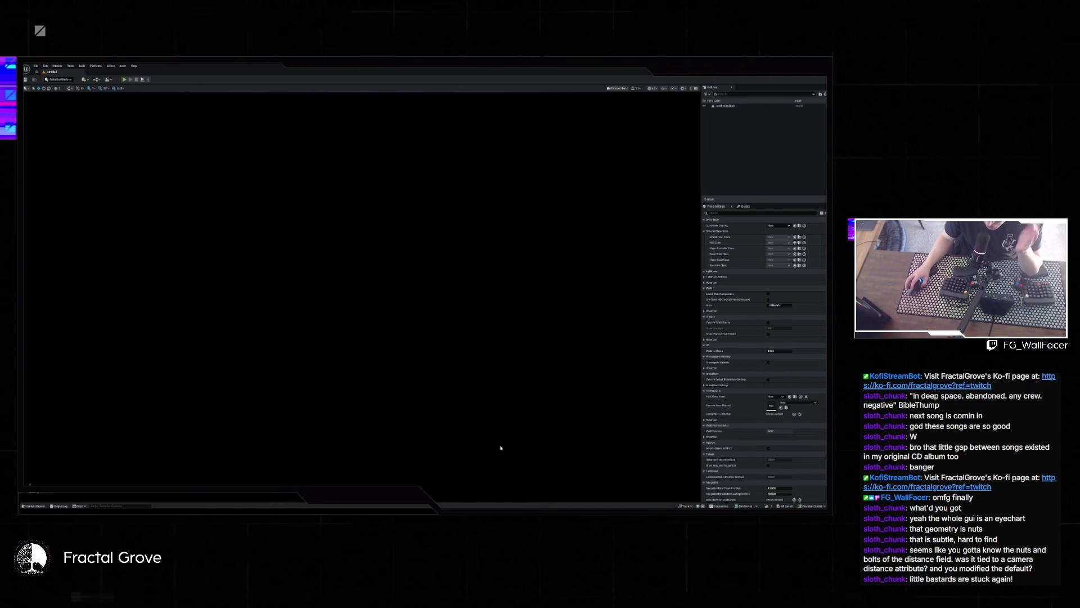
- Load the peg-board level from File > Recent Levels
click(36, 66)
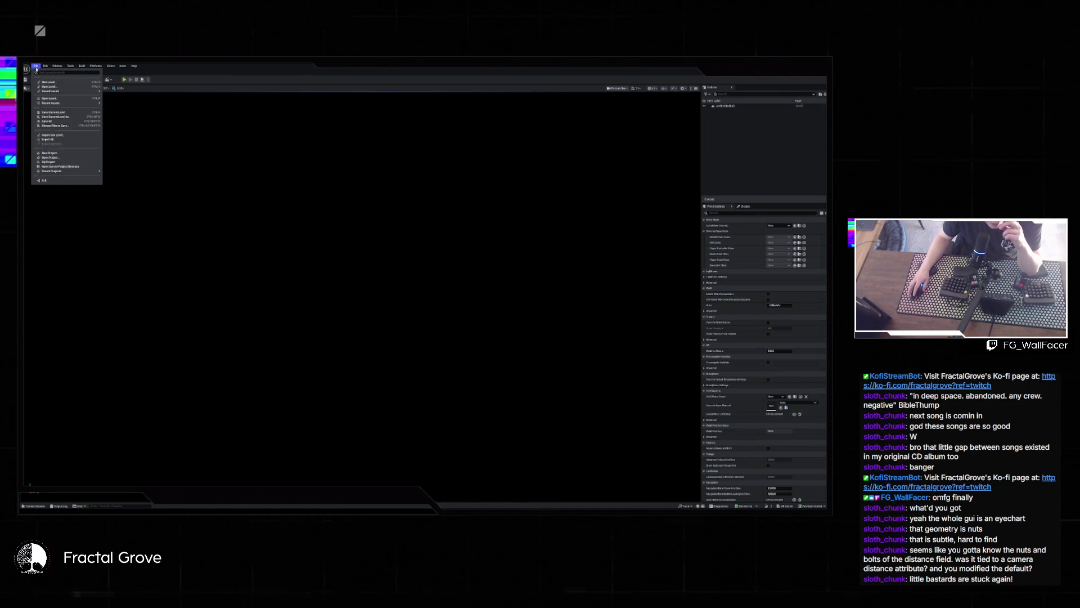
mouse_move(49, 104)
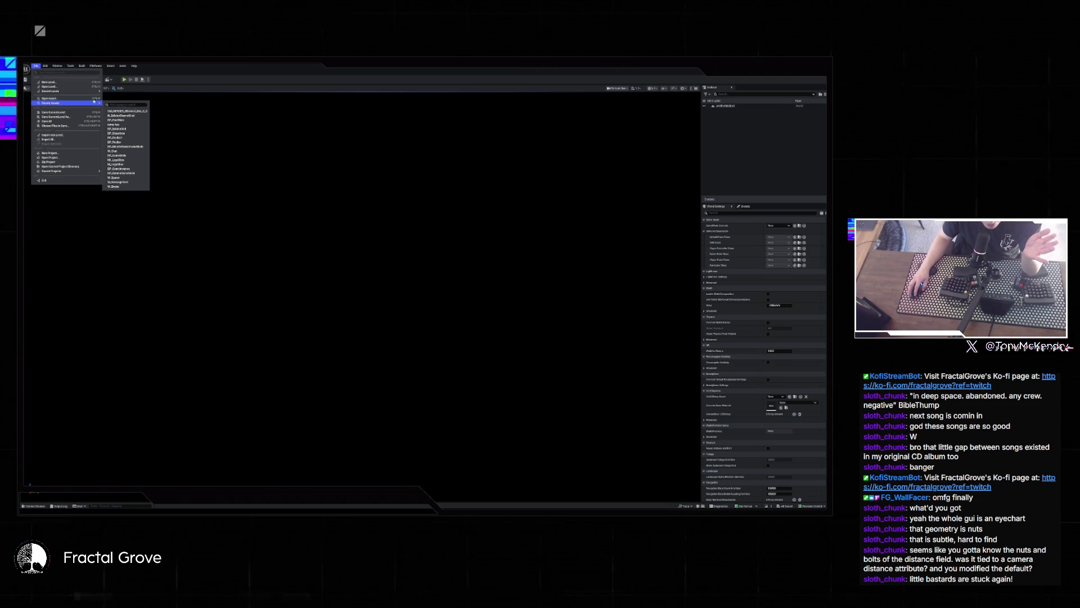
mouse_move(90, 92)
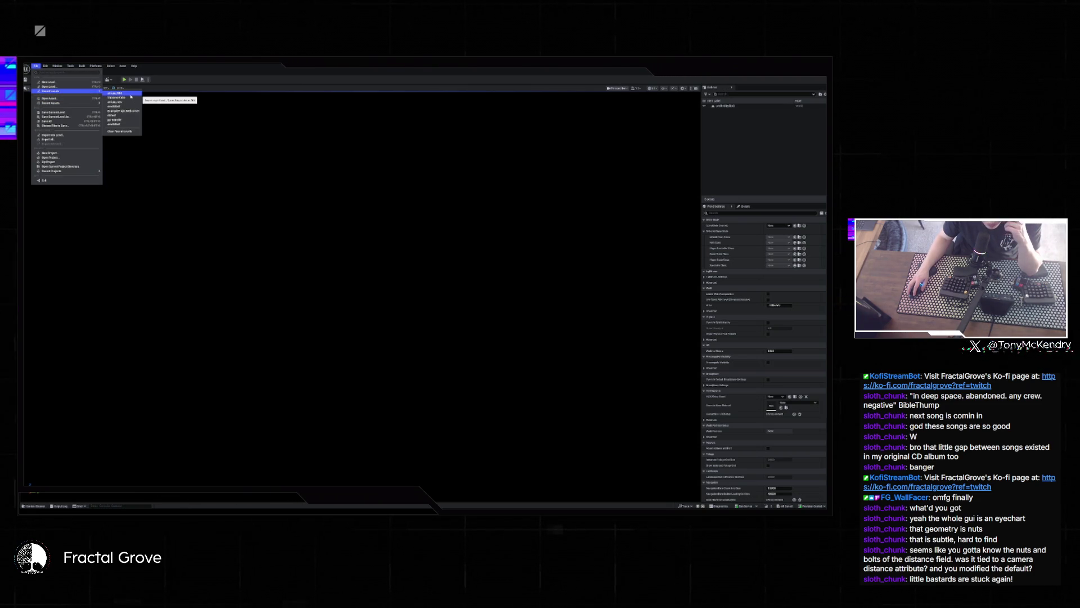
click(131, 96)
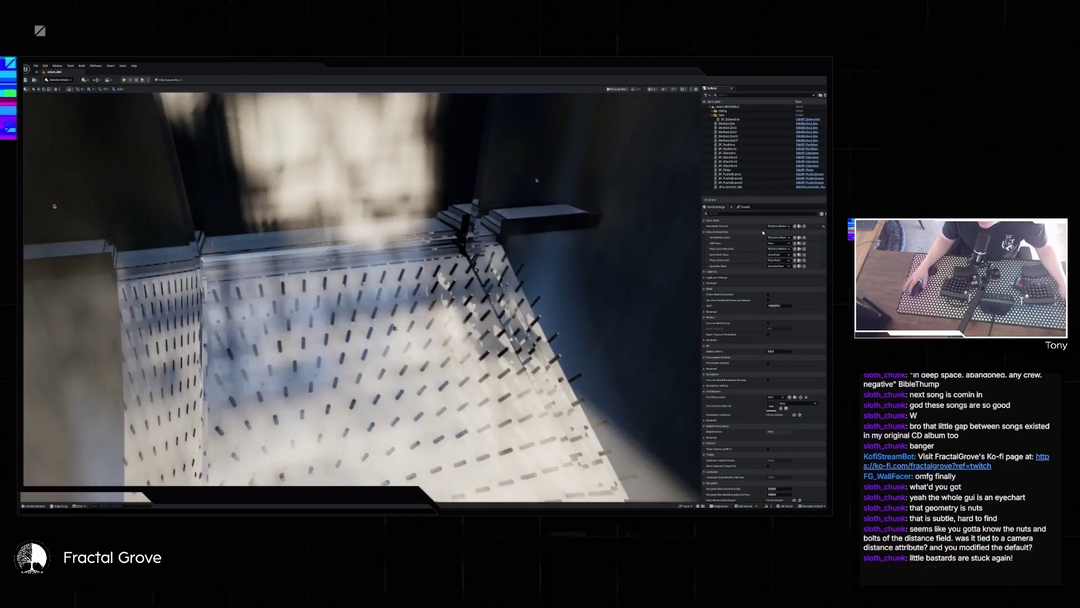
- Bring back the World Settings properties, scroll through them, and start a ball-drop play-test
click(745, 207)
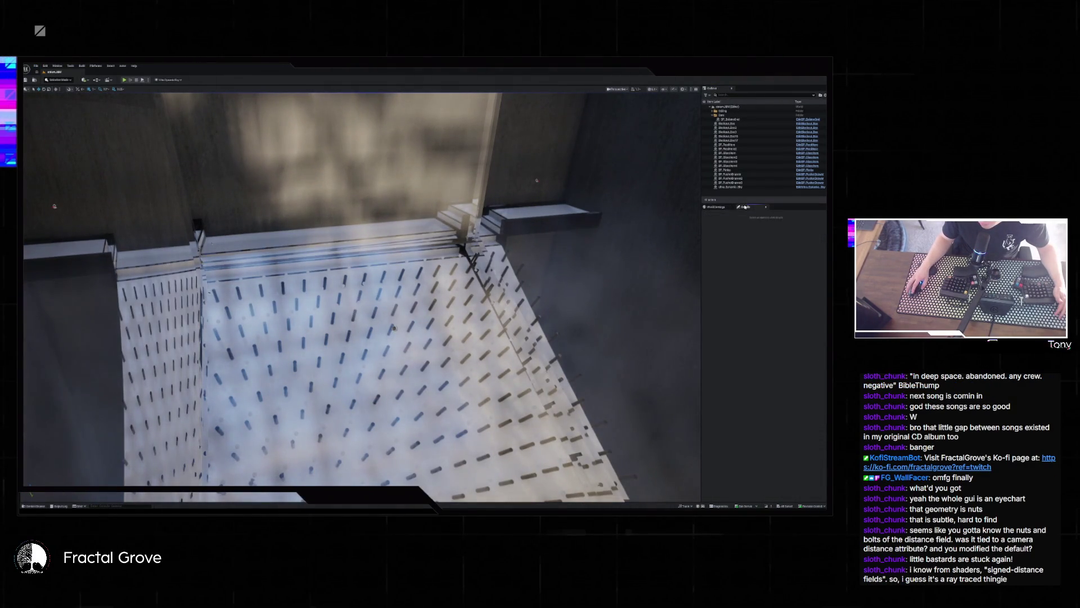
click(717, 207)
scroll(788, 365, down, 2)
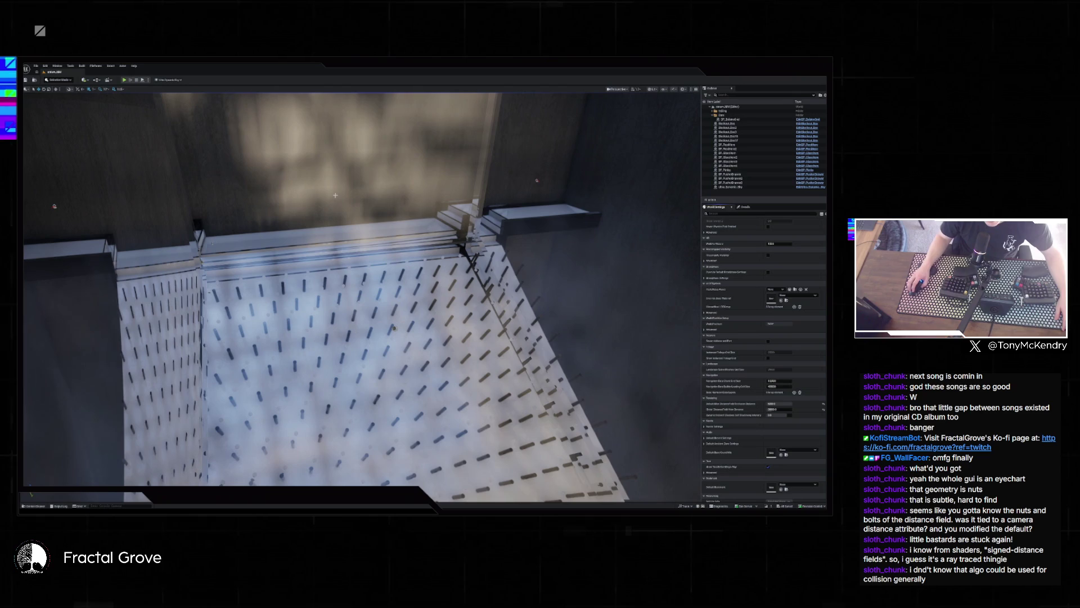
click(124, 80)
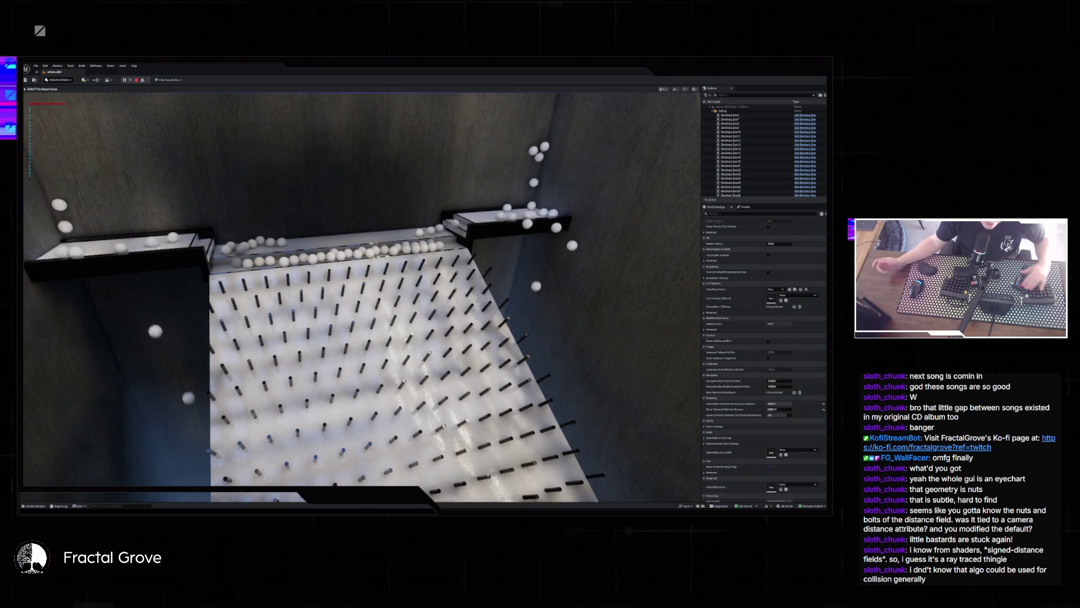
- Stop the ball-drop play-test and fly the view to a new angle on the room
key(Escape)
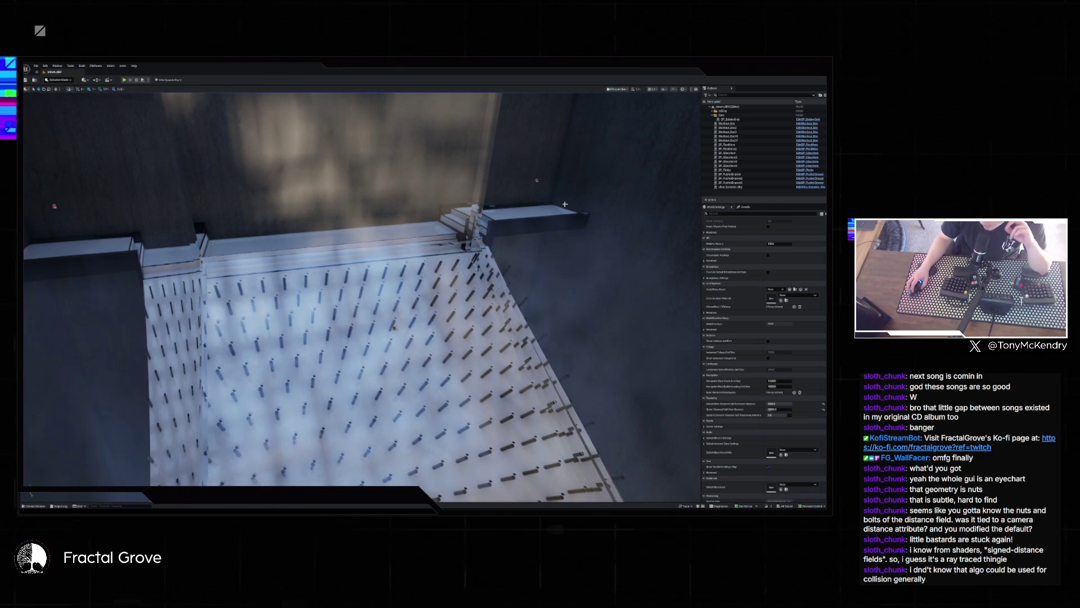
mouse_move(534, 215)
mouse_down()
mouse_move(507, 222)
mouse_move(534, 214)
mouse_move(506, 202)
mouse_move(461, 233)
mouse_up()
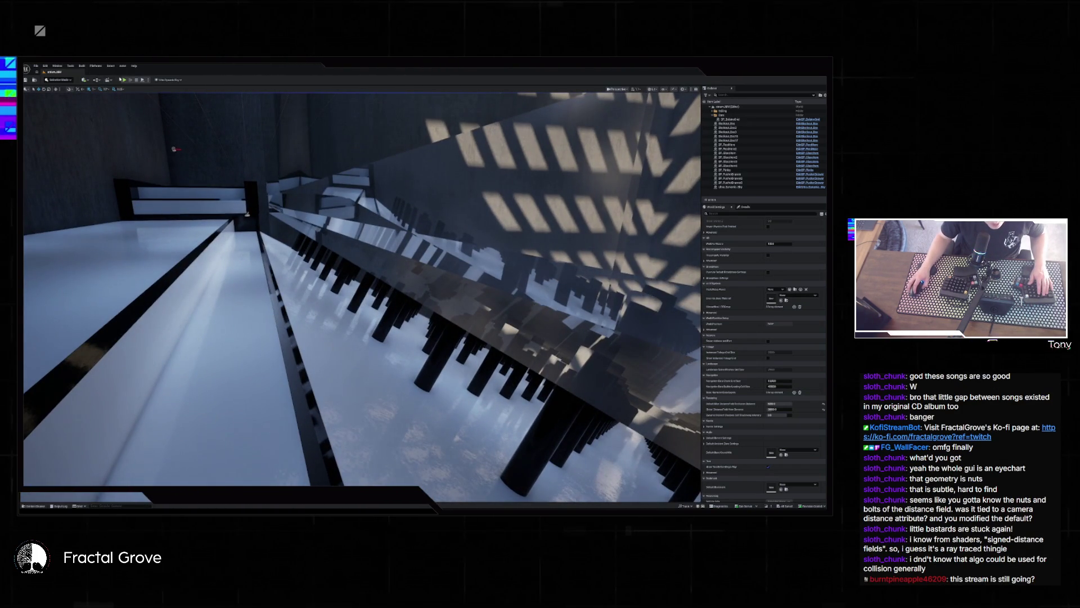
- Run and stop a play-test, inspect a piece near the stepped ramp in Details, then play again
key(alt+p)
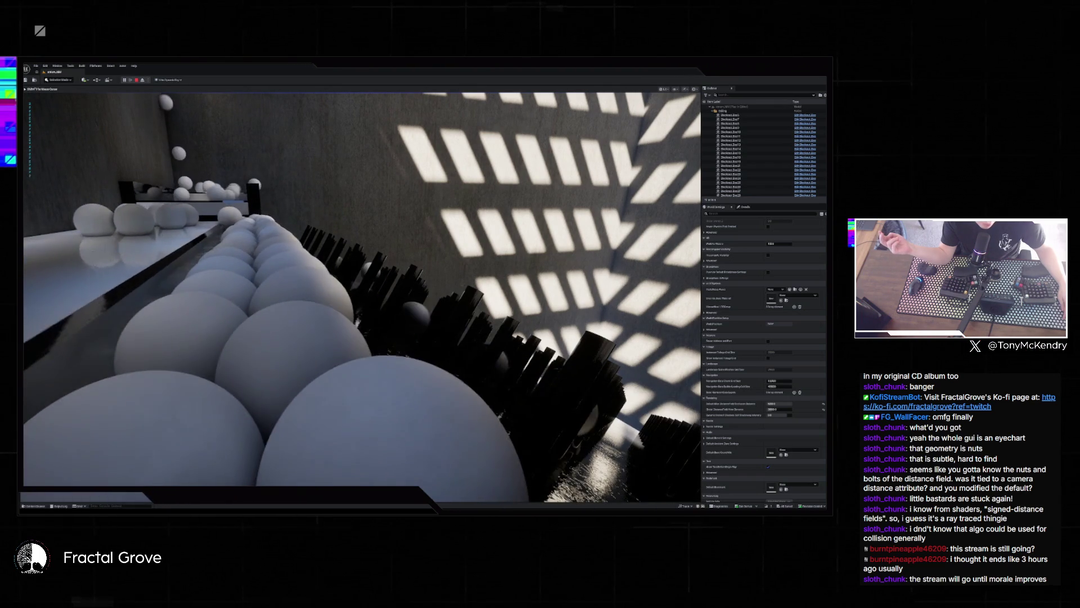
key(Escape)
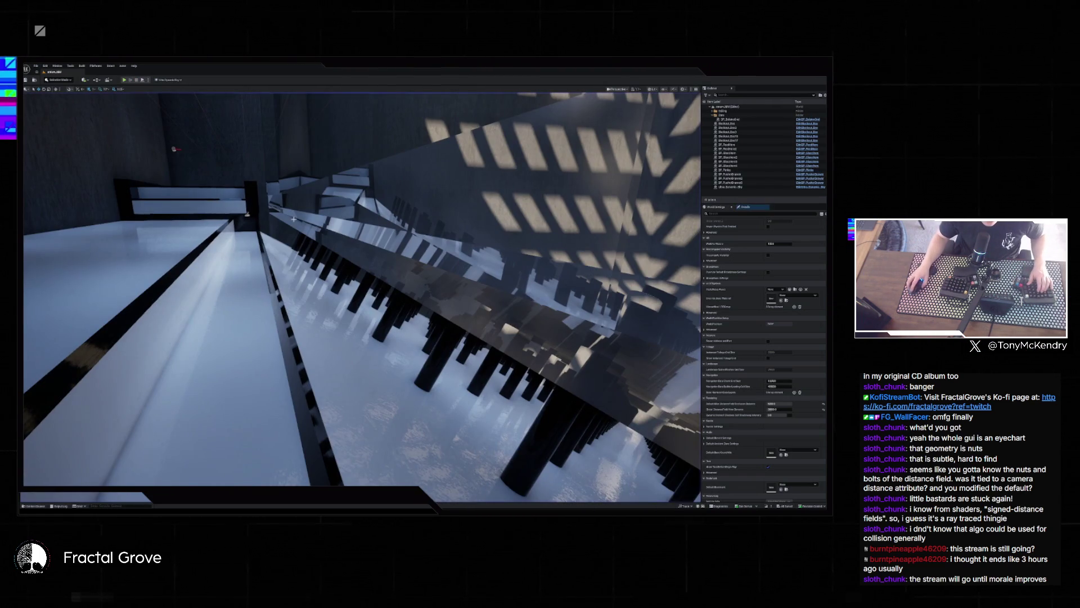
click(371, 255)
mouse_move(370, 255)
mouse_down()
mouse_move(342, 221)
mouse_move(569, 294)
mouse_up()
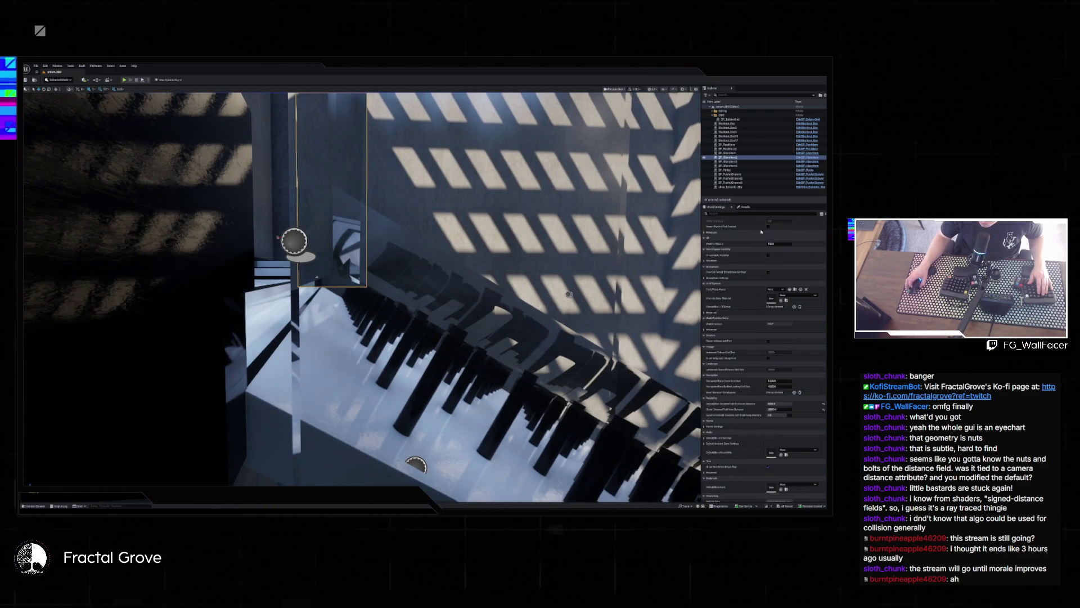
click(749, 209)
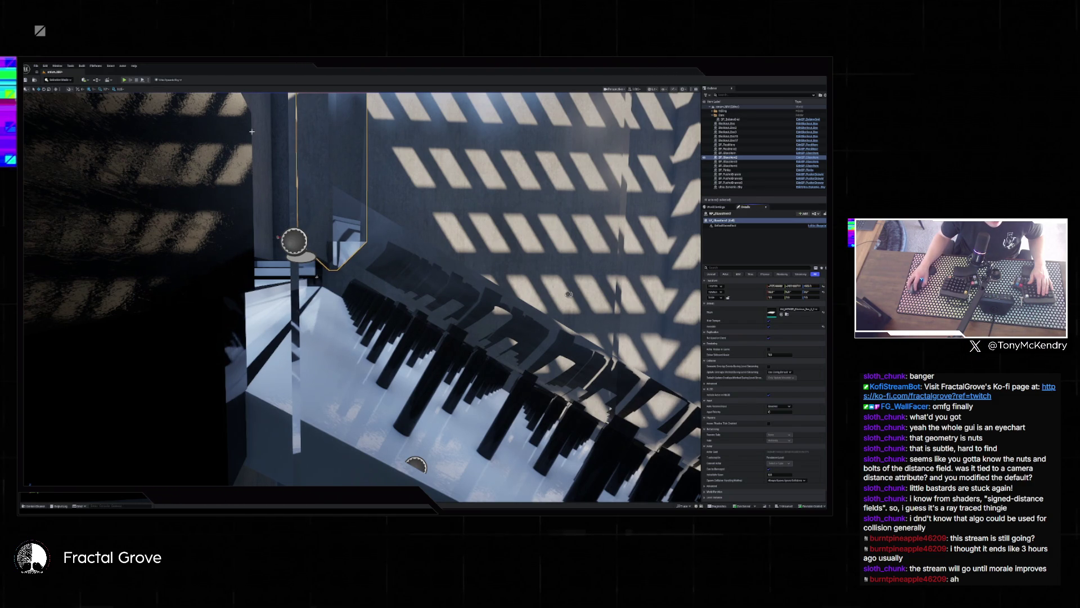
click(124, 80)
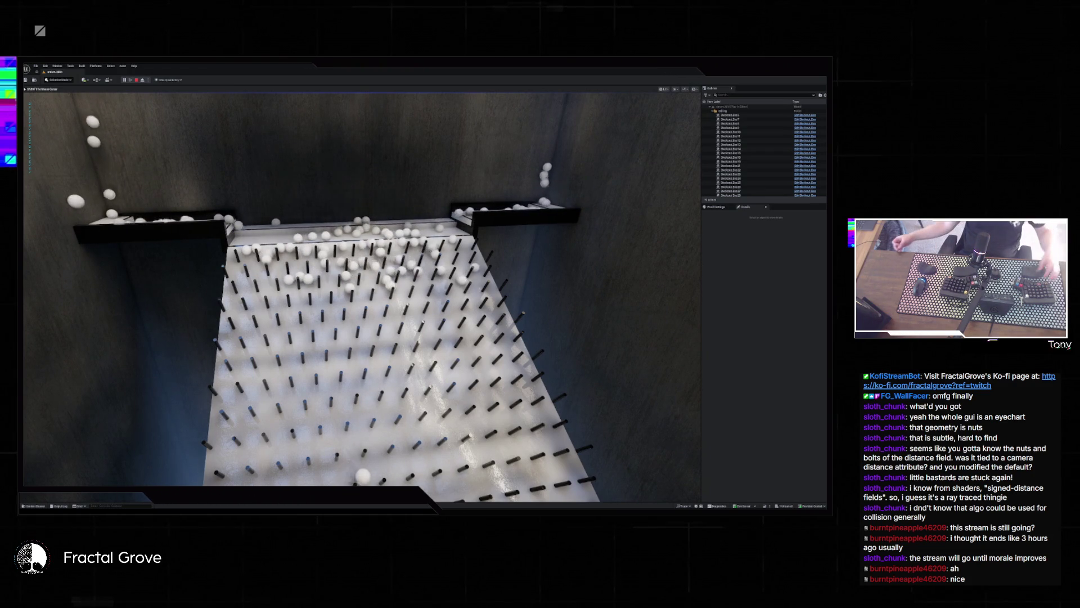
- Fly the play-test camera down toward the pegboard, then stop the play-test
key(w)
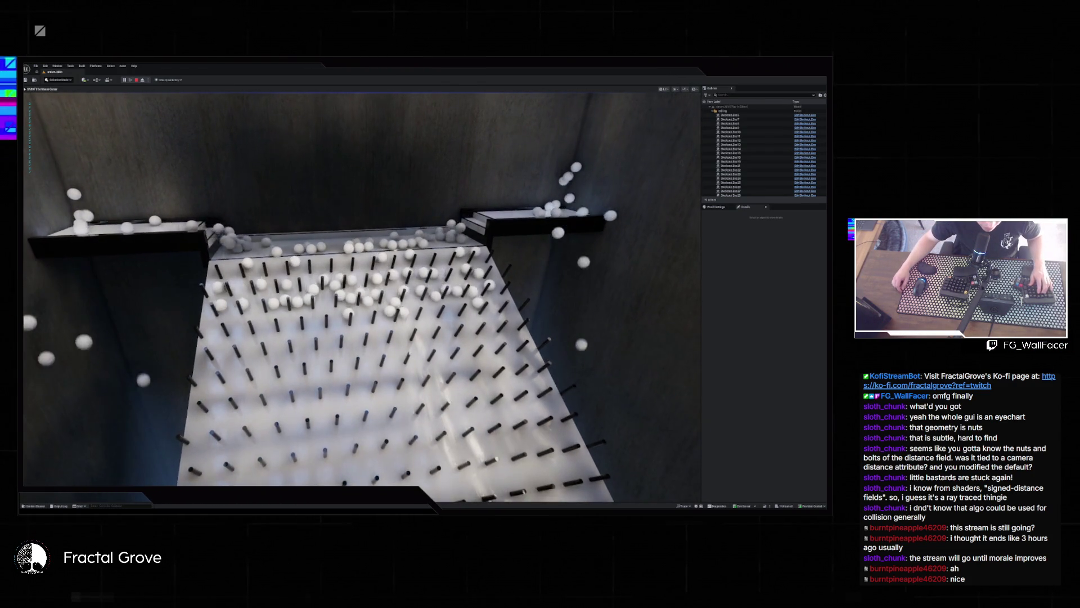
key(w)
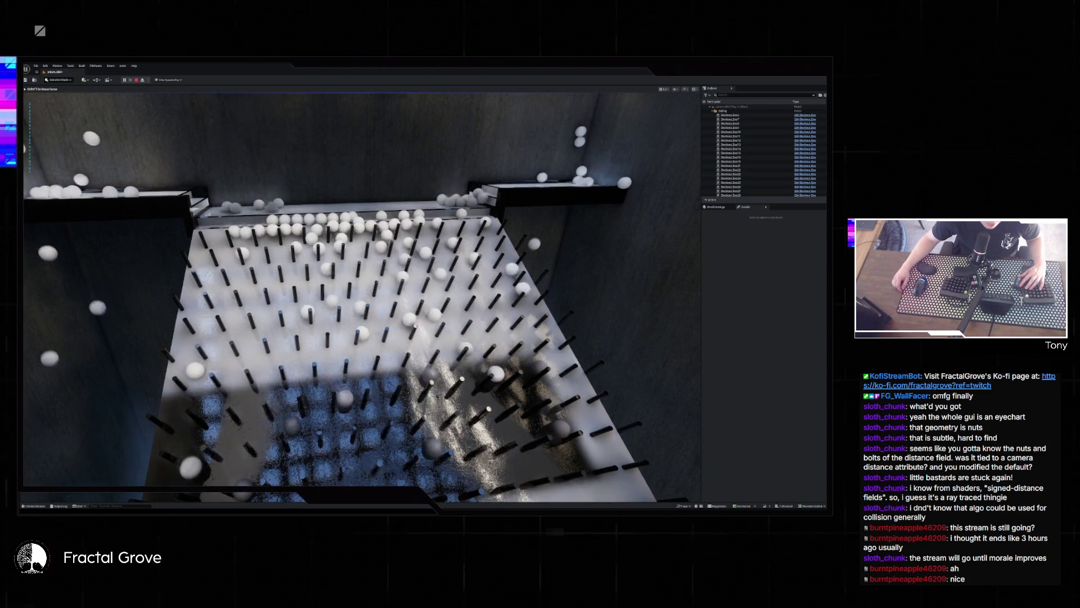
key(Escape)
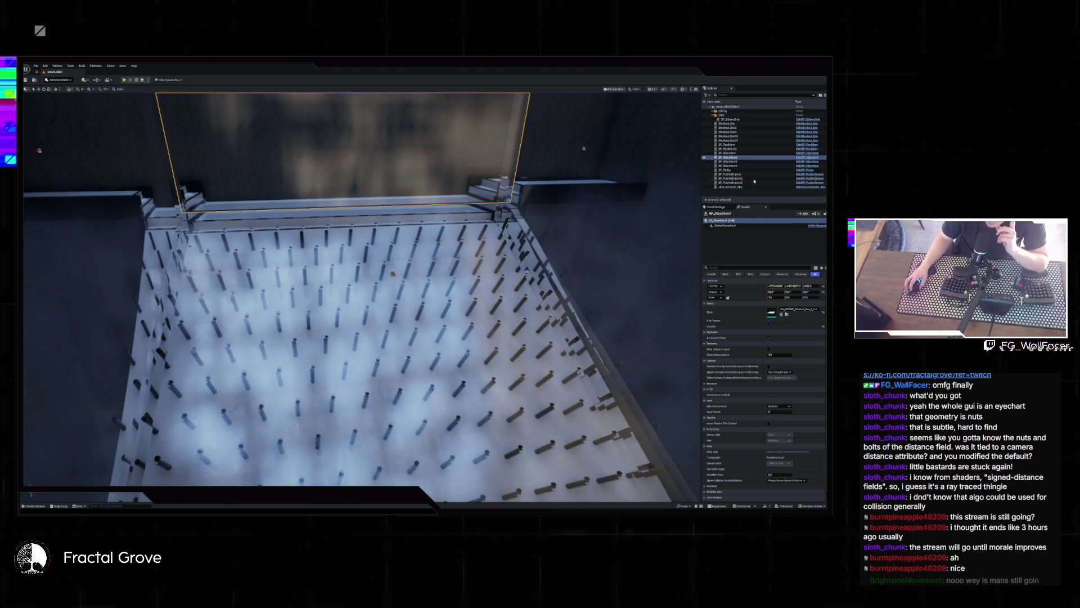
- Show World Settings, browse Recent Levels, then bring the music player window forward
click(717, 207)
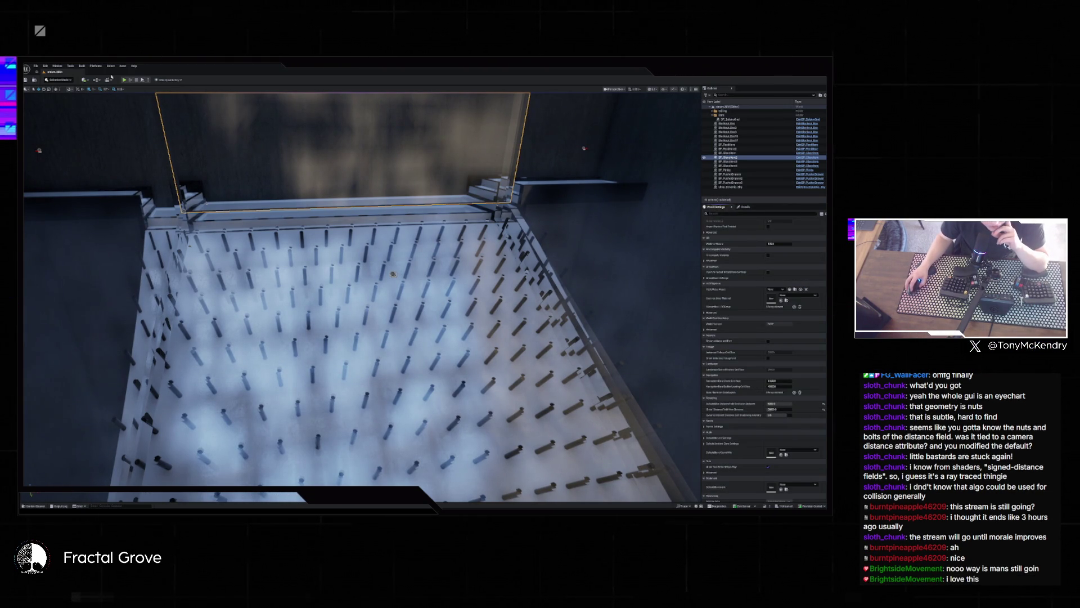
click(36, 66)
mouse_move(69, 96)
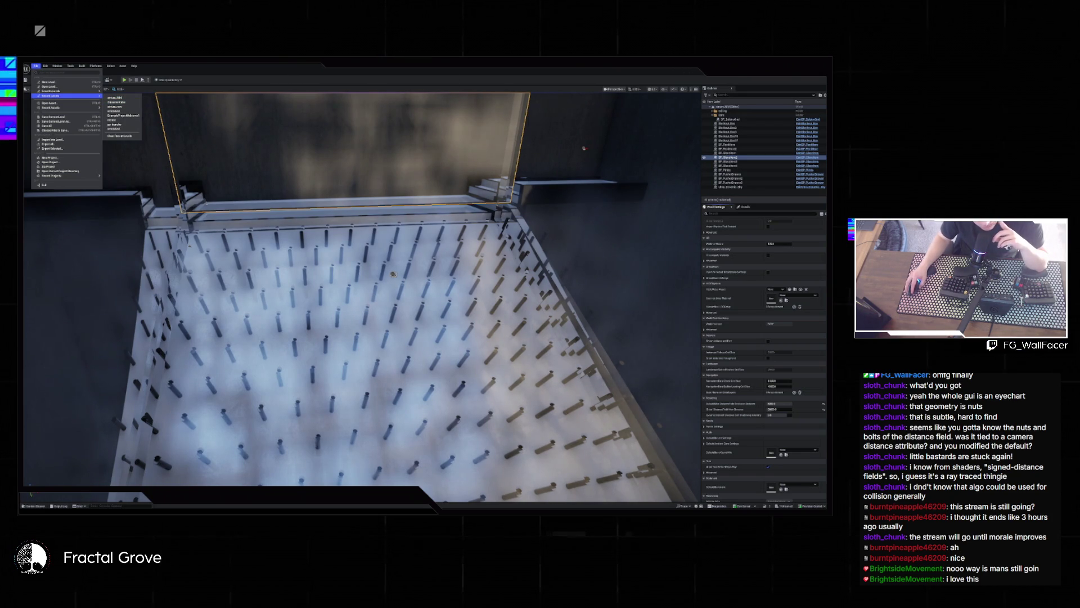
key(alt+Tab)
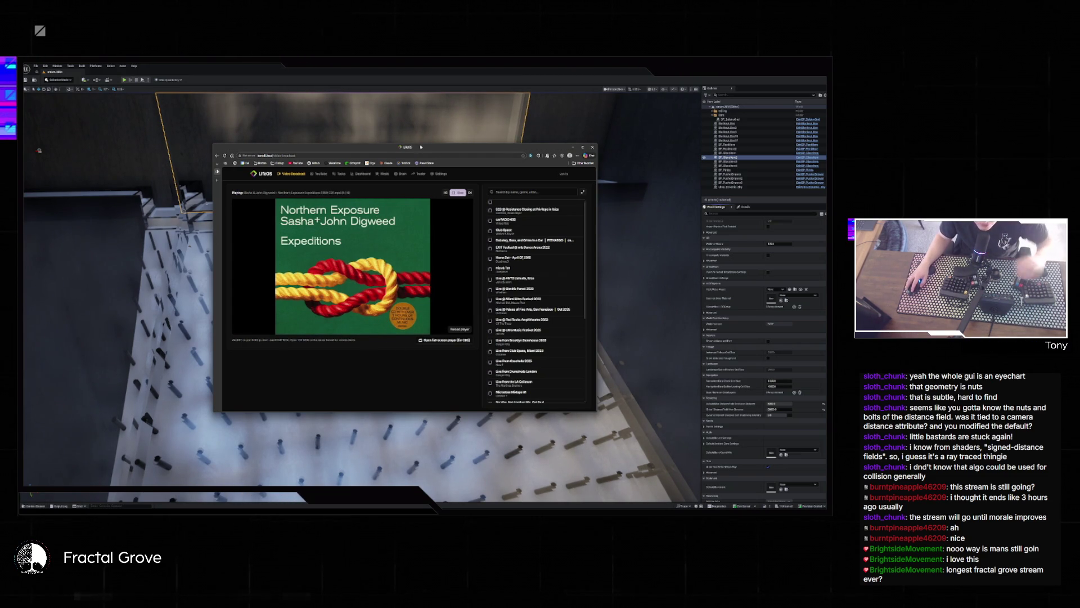
- Move the LifeOS media player window out of the way to reveal the Unreal editor
double_click(421, 147)
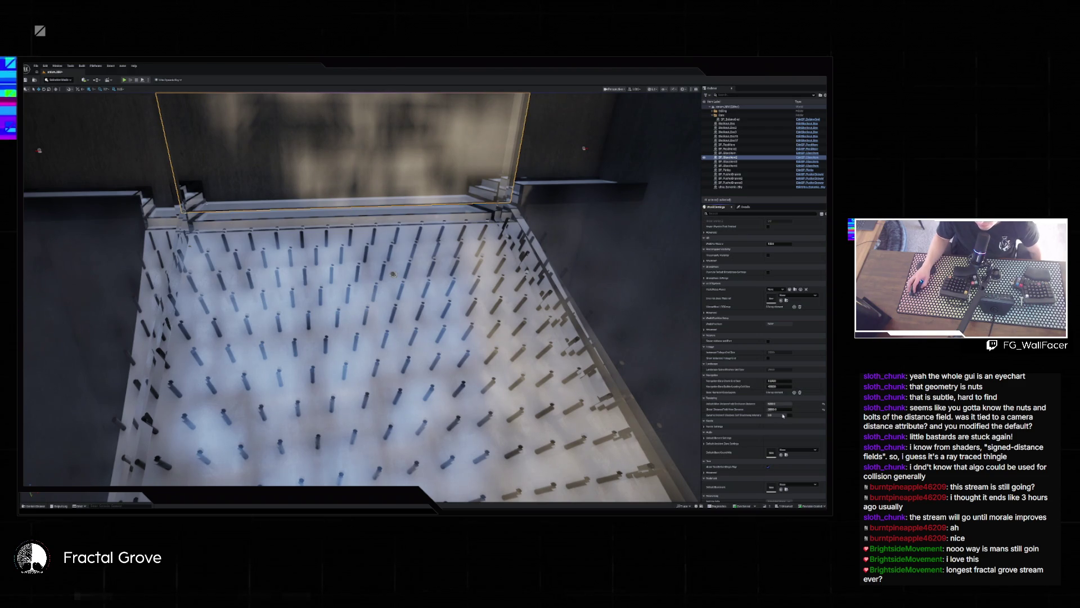
- Change the World Settings distance value, then run and stop a ball-drop play-test
click(779, 403)
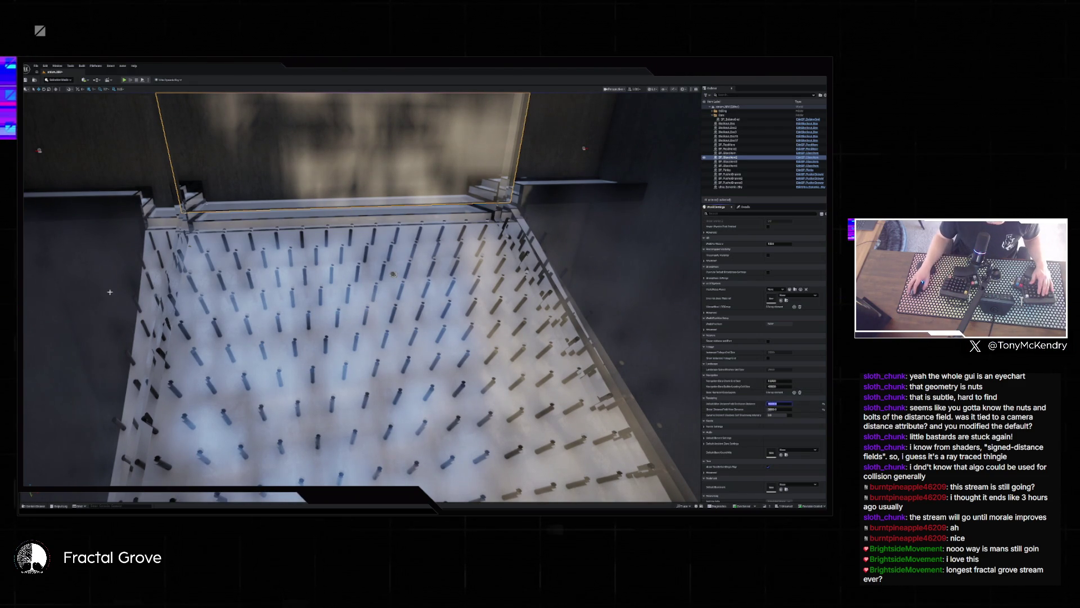
key(alt+p)
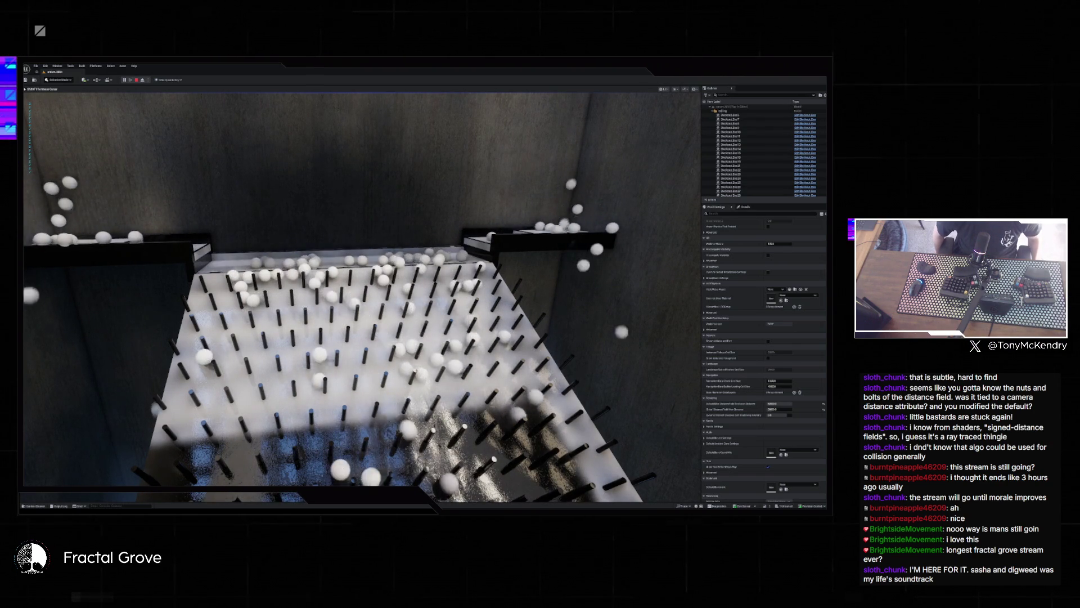
key(Escape)
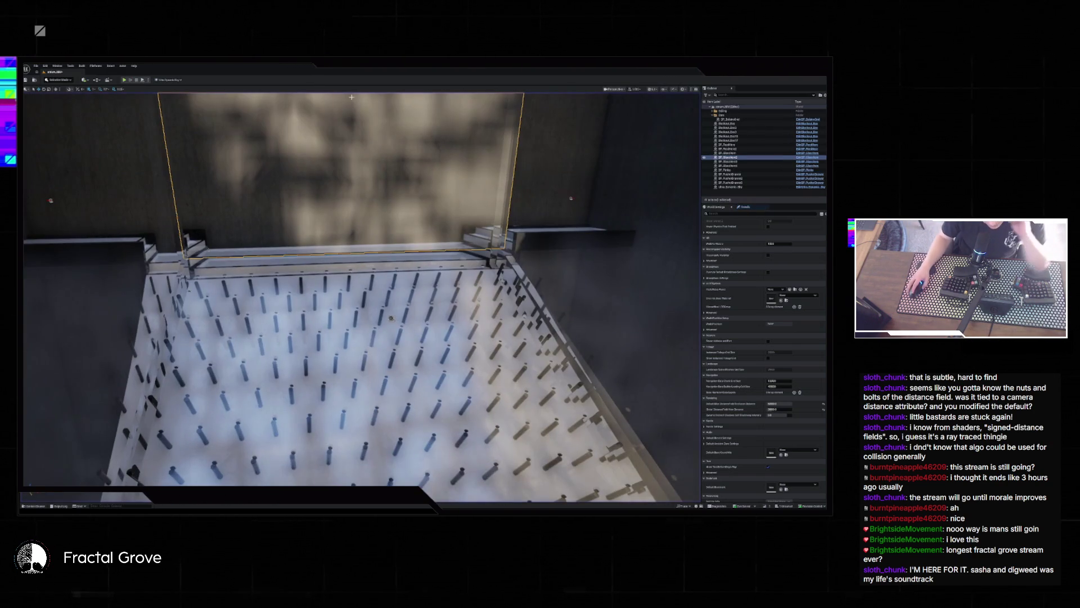
- Search Project Settings for 'collision', review the results, and close the window
click(45, 66)
click(62, 134)
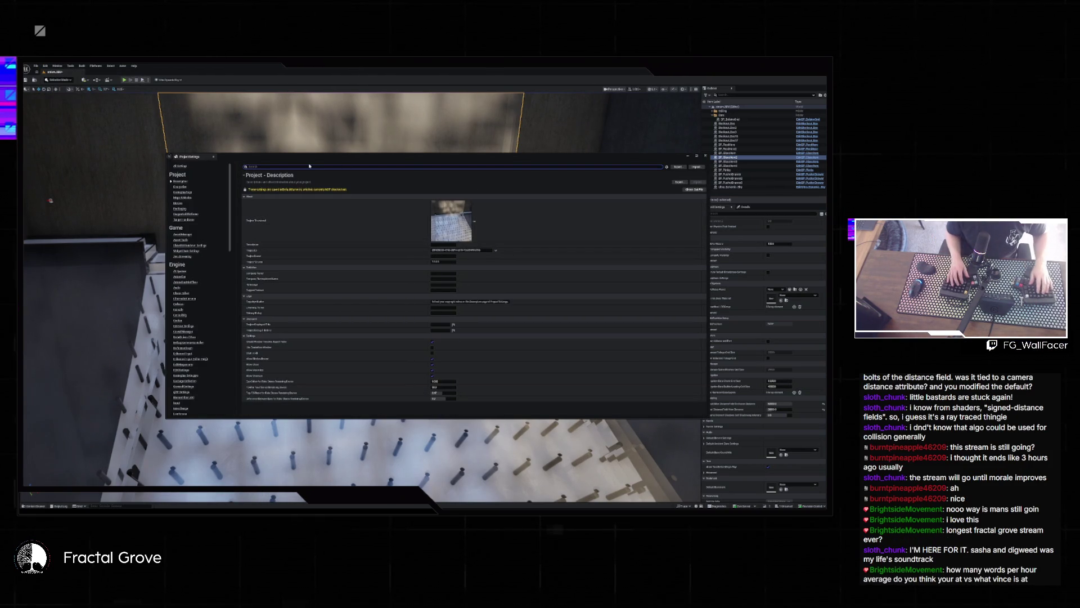
text(collision)
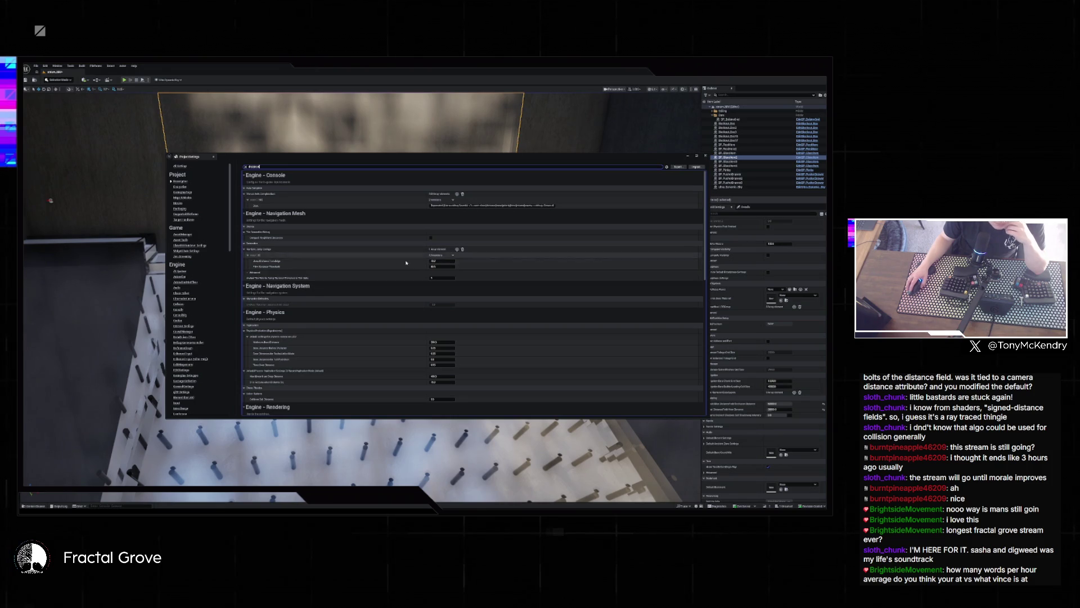
scroll(364, 270, down, 6)
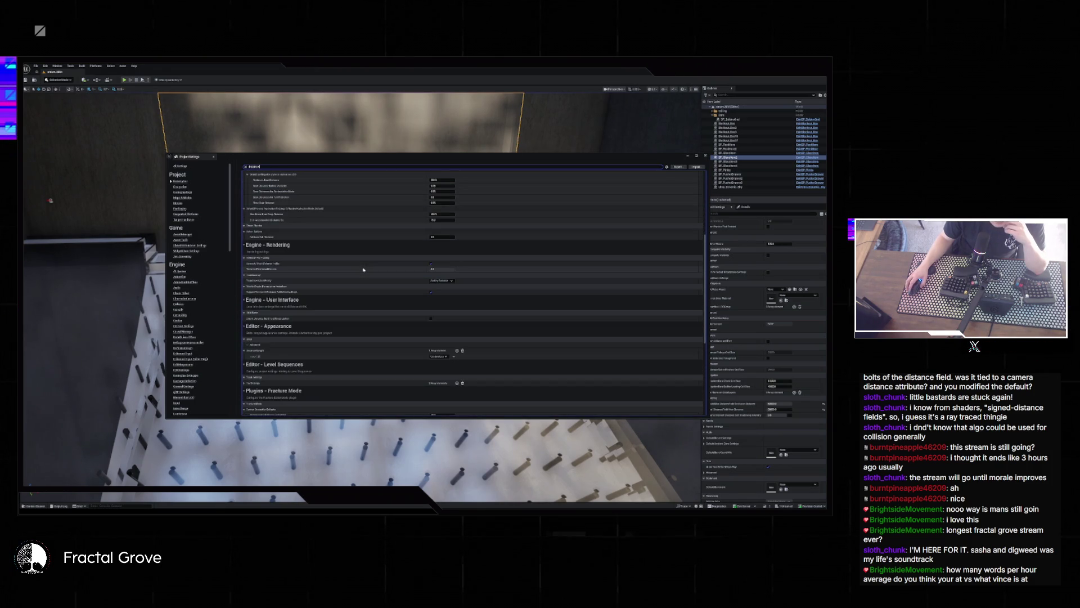
scroll(363, 270, down, 7)
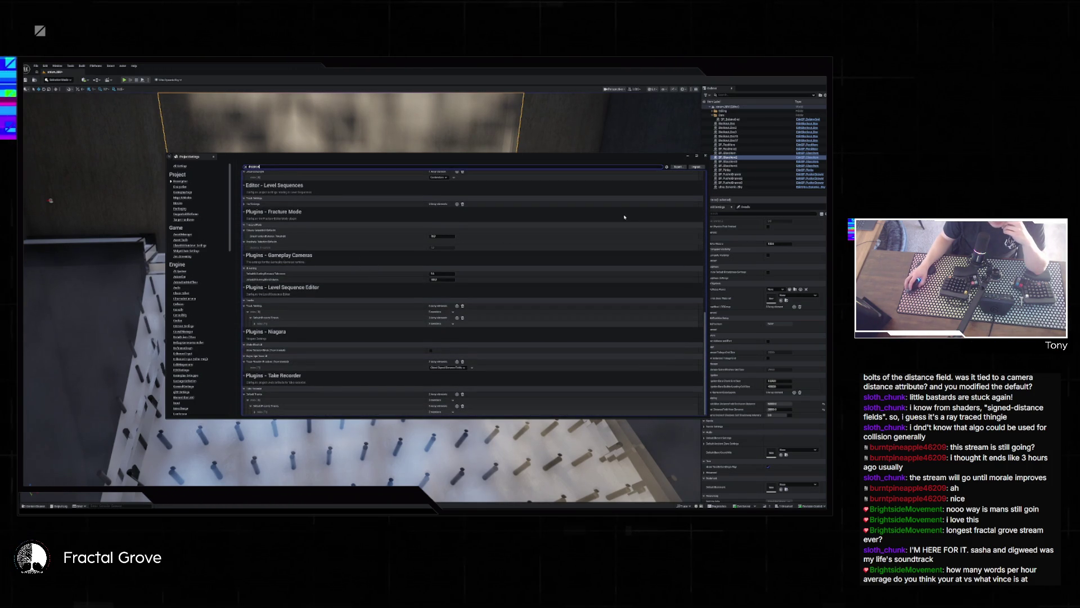
key(alt+F4)
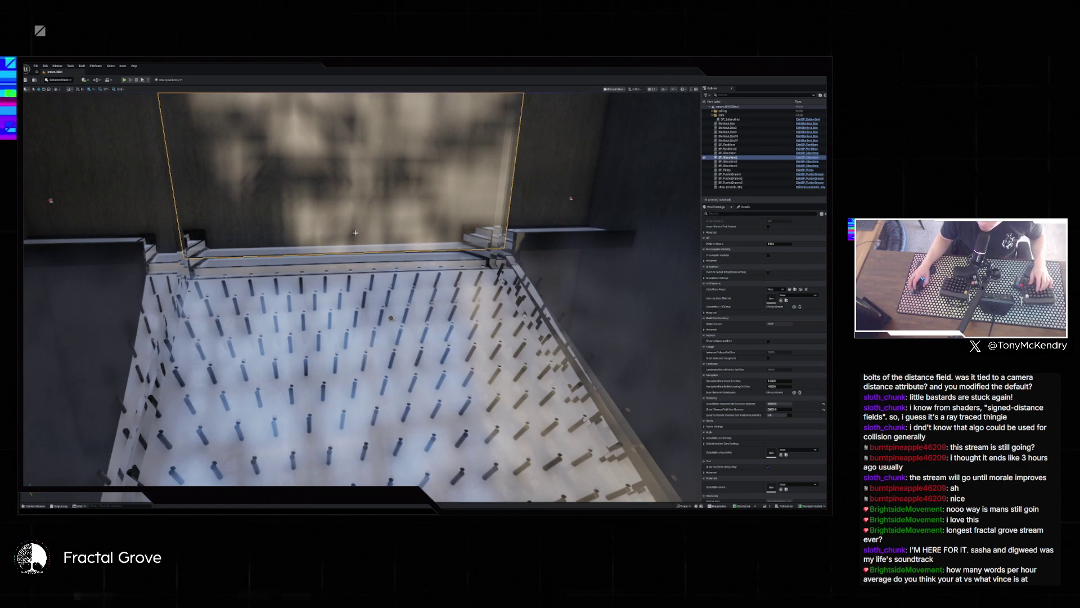
- Select the slanted bleacher panel and display its properties in Details
mouse_move(354, 231)
mouse_down()
mouse_move(354, 242)
mouse_move(326, 253)
mouse_move(349, 258)
mouse_move(375, 306)
mouse_up()
click(400, 327)
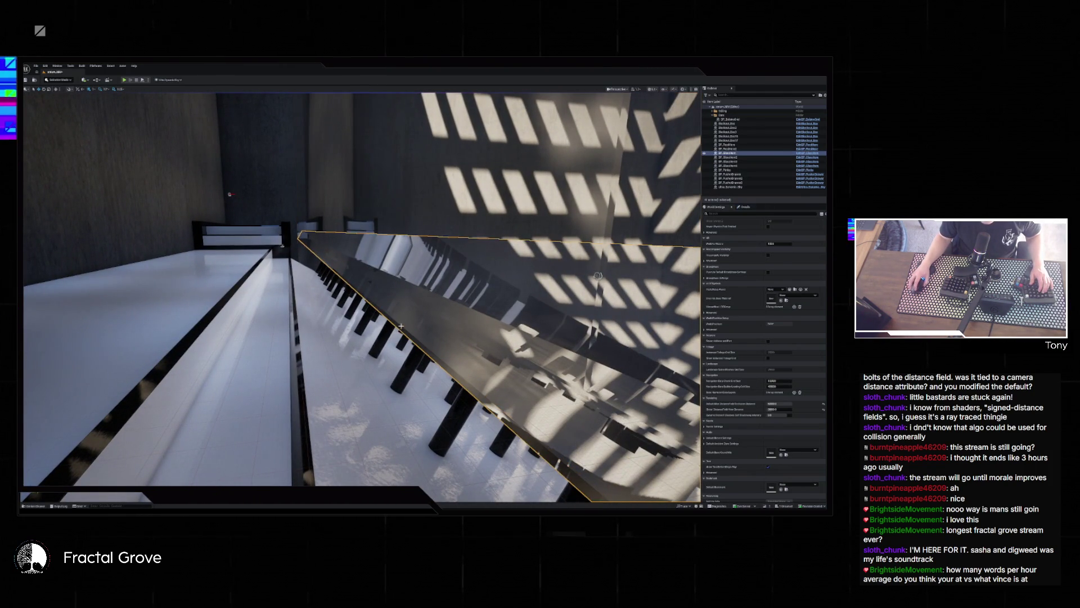
click(744, 206)
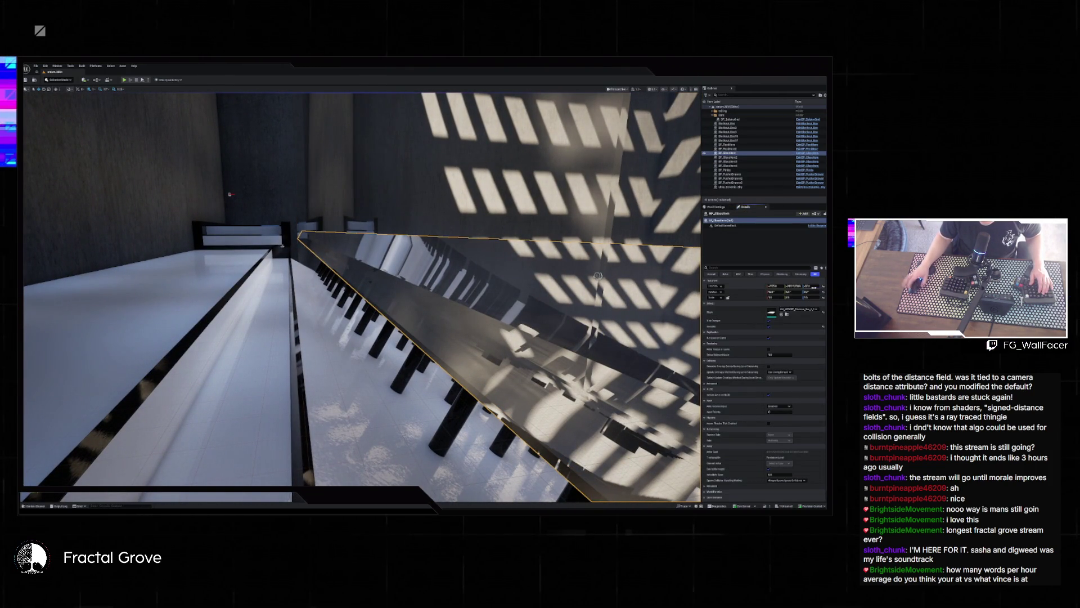
- Change the bleacher panel's Location Z to level its top edge, then briefly play-test
click(809, 285)
key(Return)
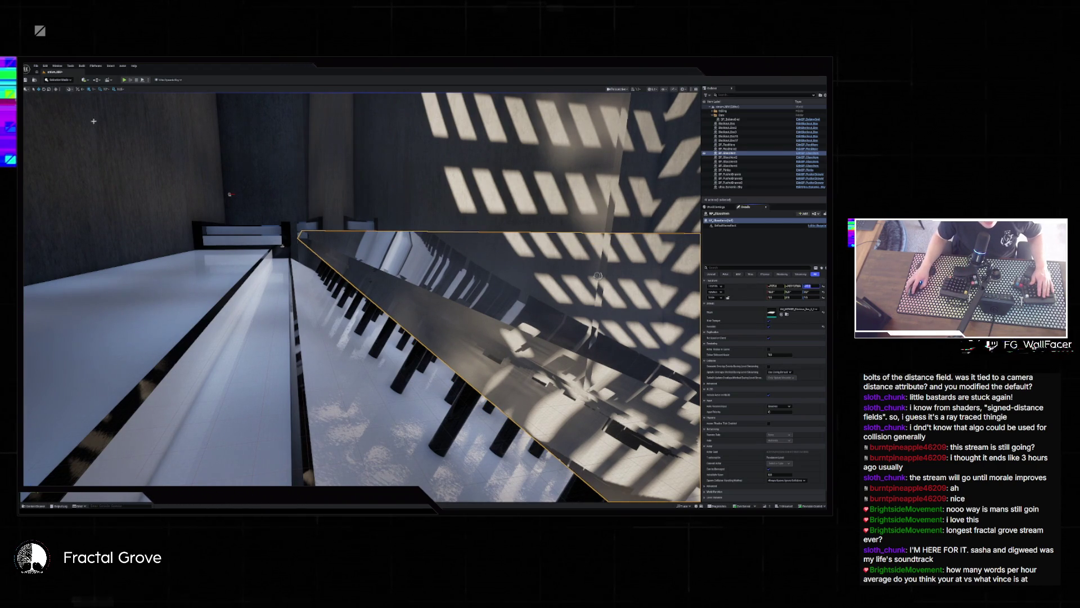
click(125, 79)
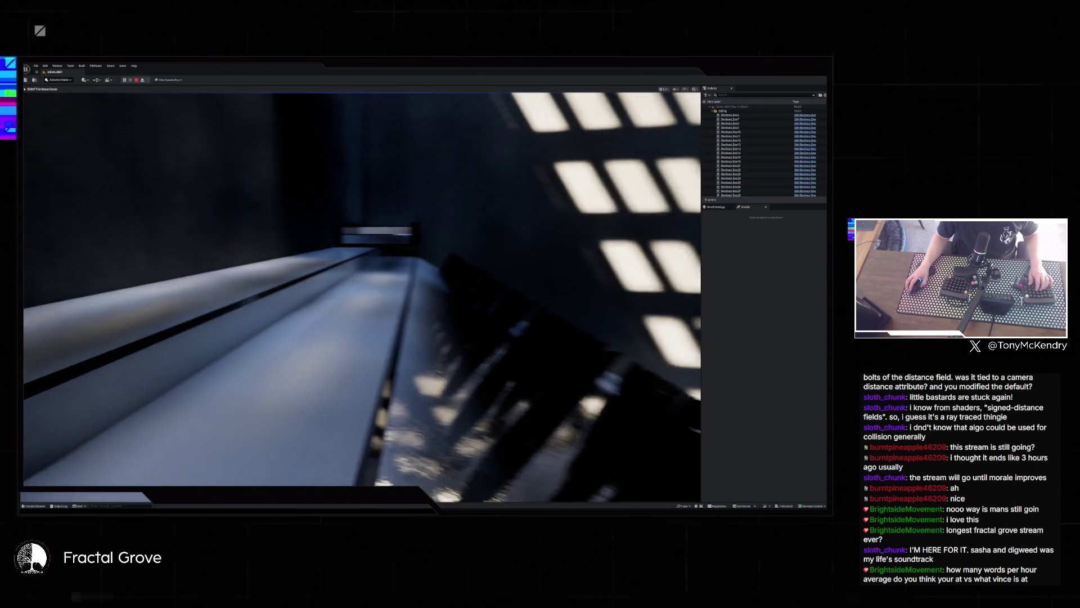
key(Escape)
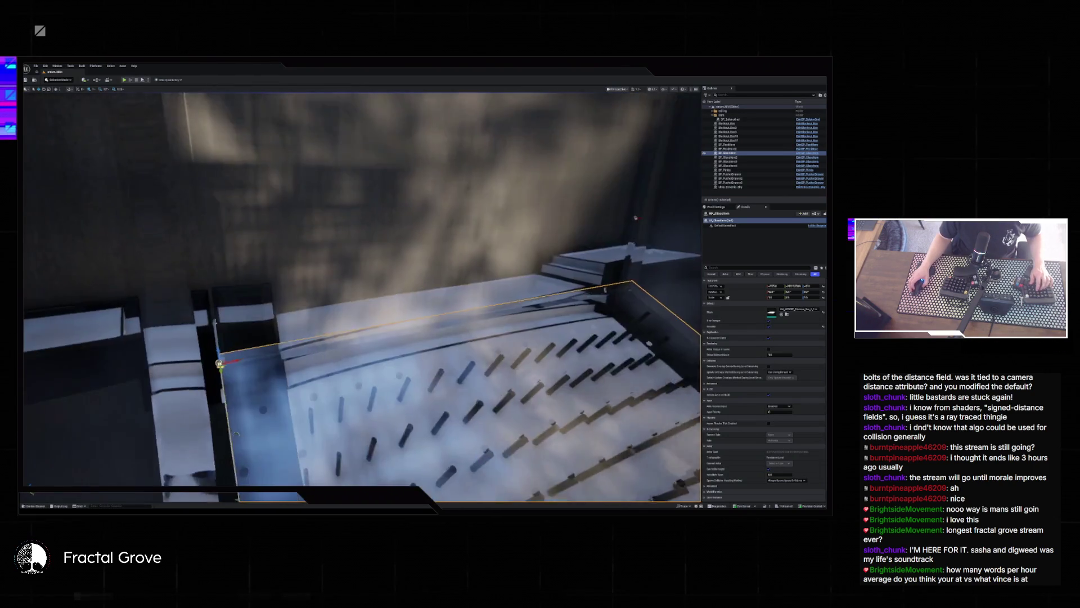
- Frame the view on the pin floor, run another play-test, then bring back World Settings
click(630, 201)
key(f)
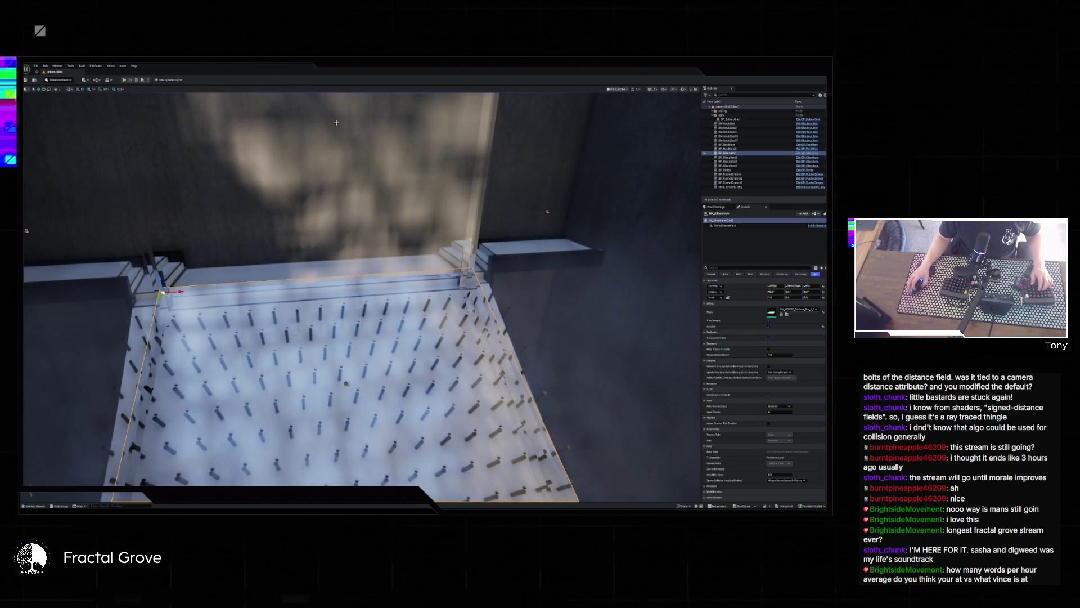
key(alt+p)
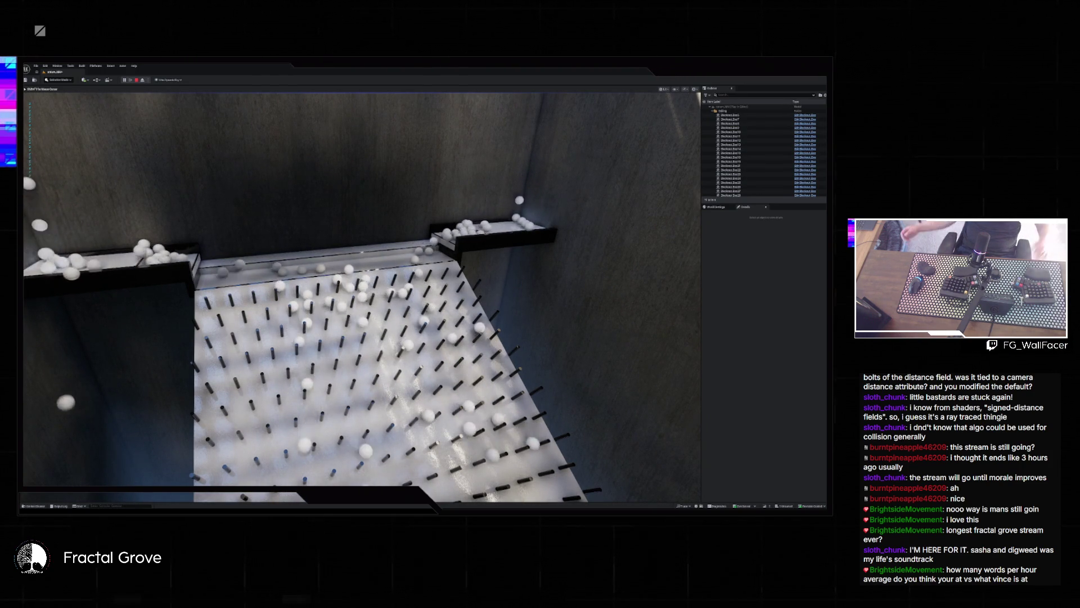
key(Escape)
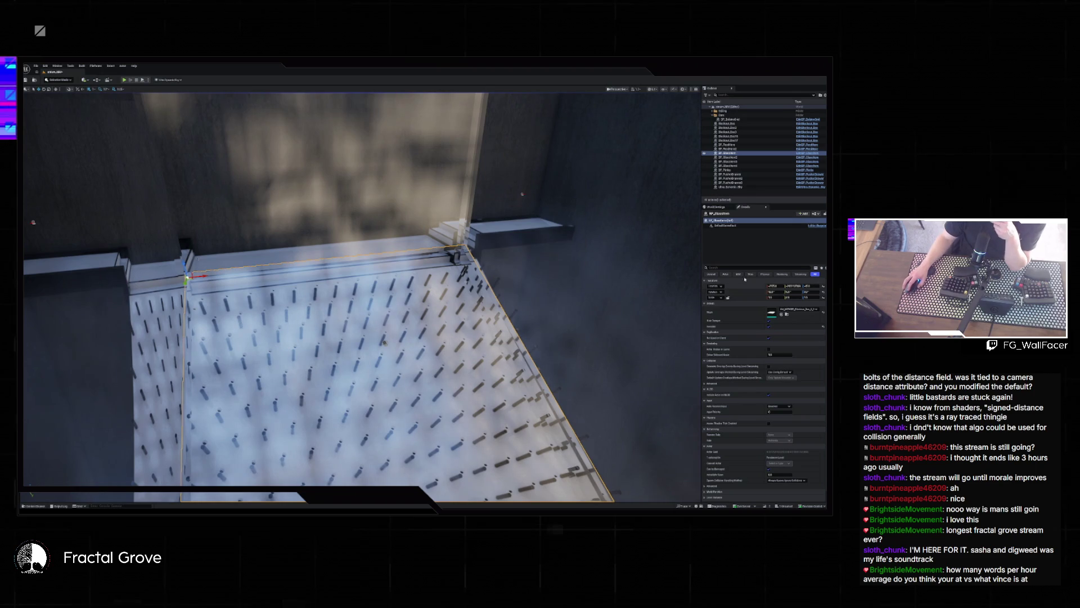
click(713, 206)
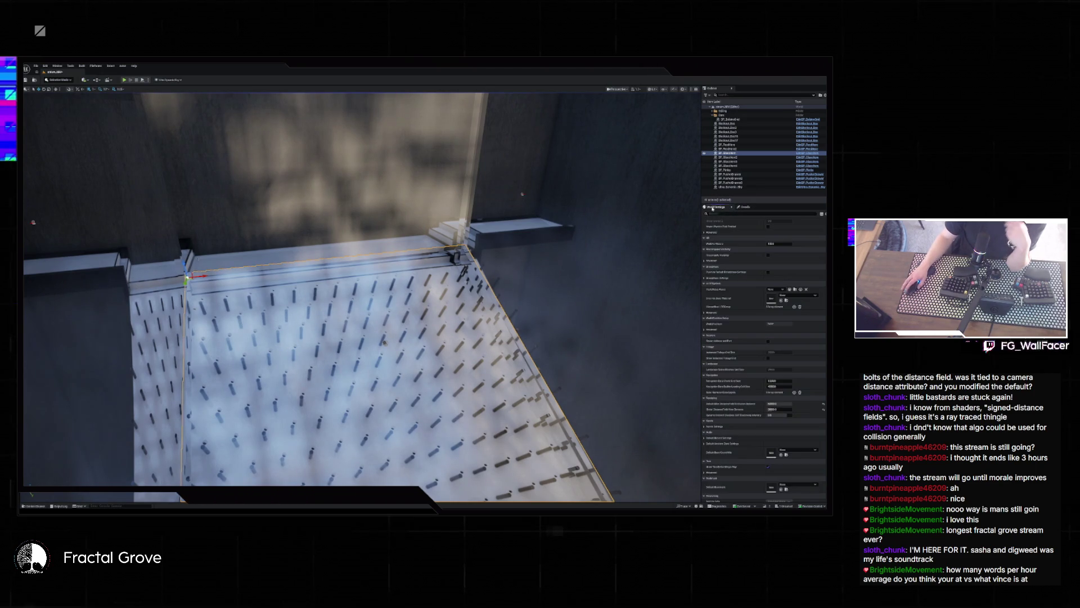
- Select the World Settings distance field, then glance at the Blueprint's construction script and return to the level
click(783, 405)
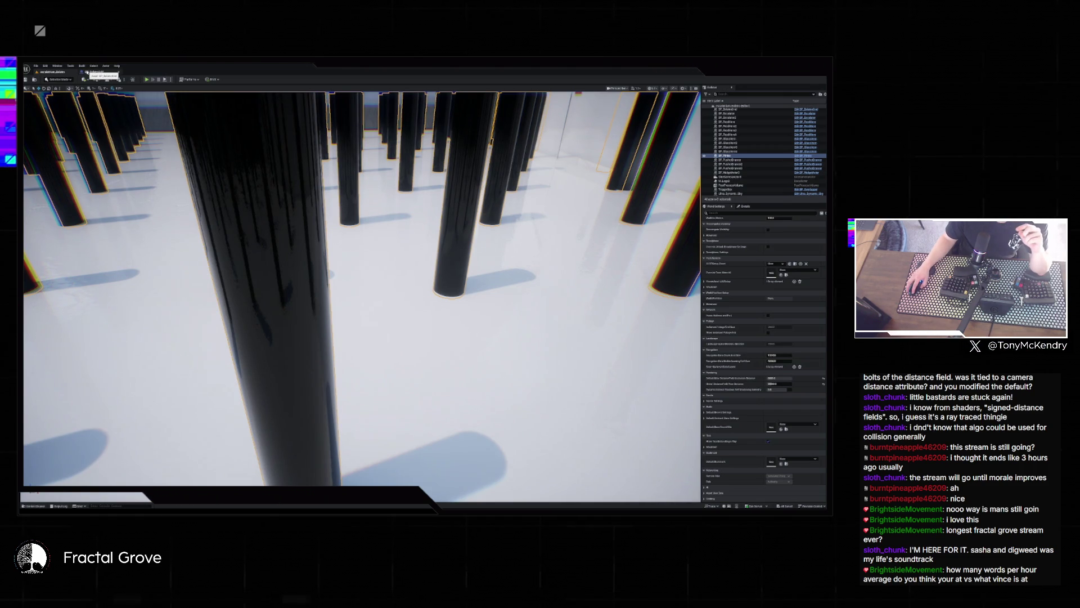
click(88, 72)
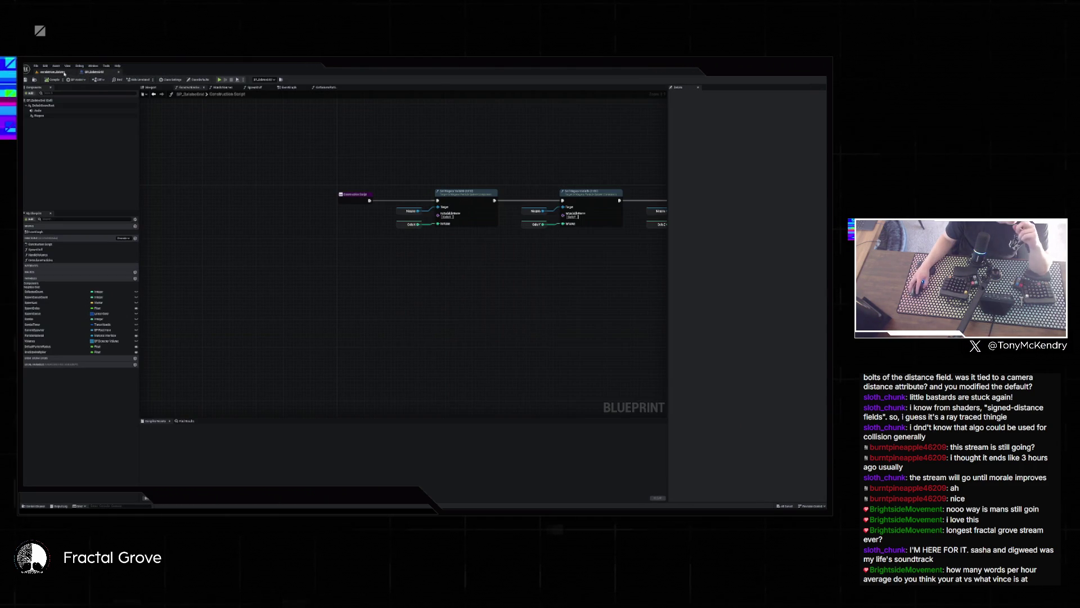
click(67, 74)
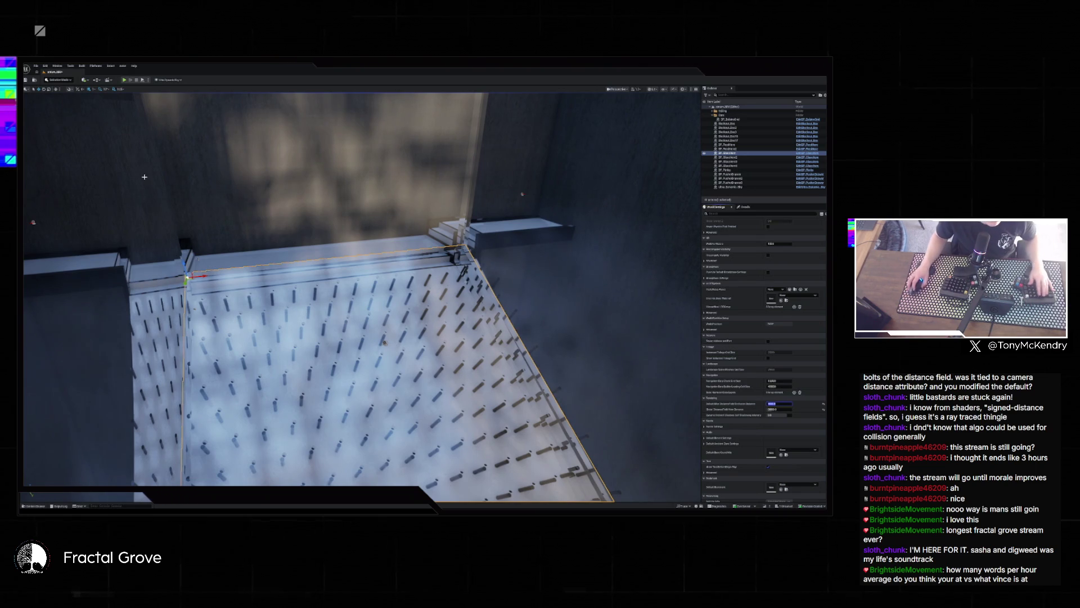
click(671, 89)
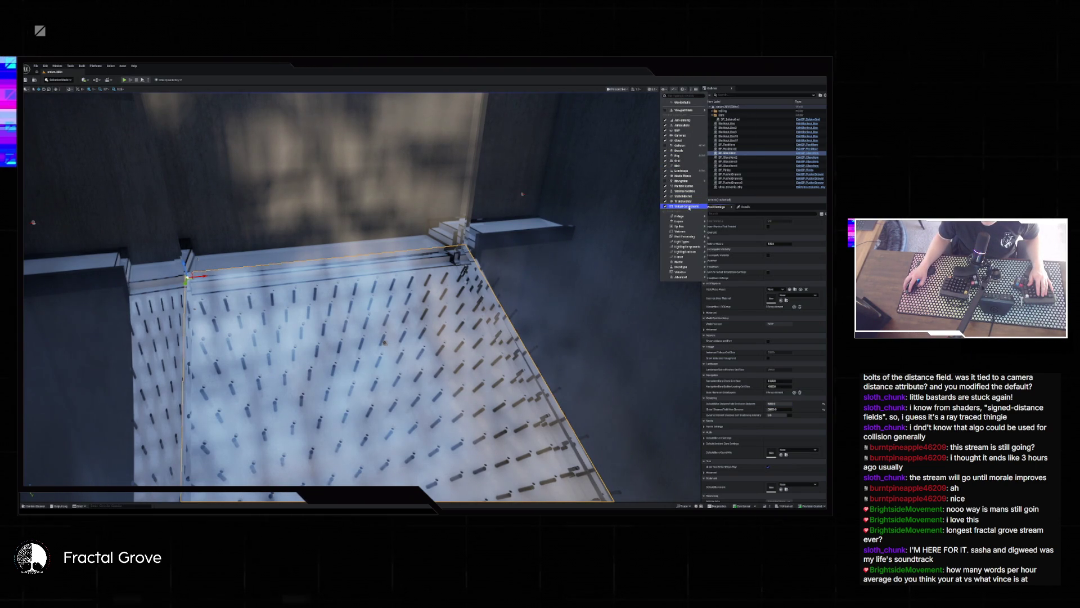
- Switch the viewport to a colour-coded Visualize mode and fly low across the pegboard
mouse_move(682, 272)
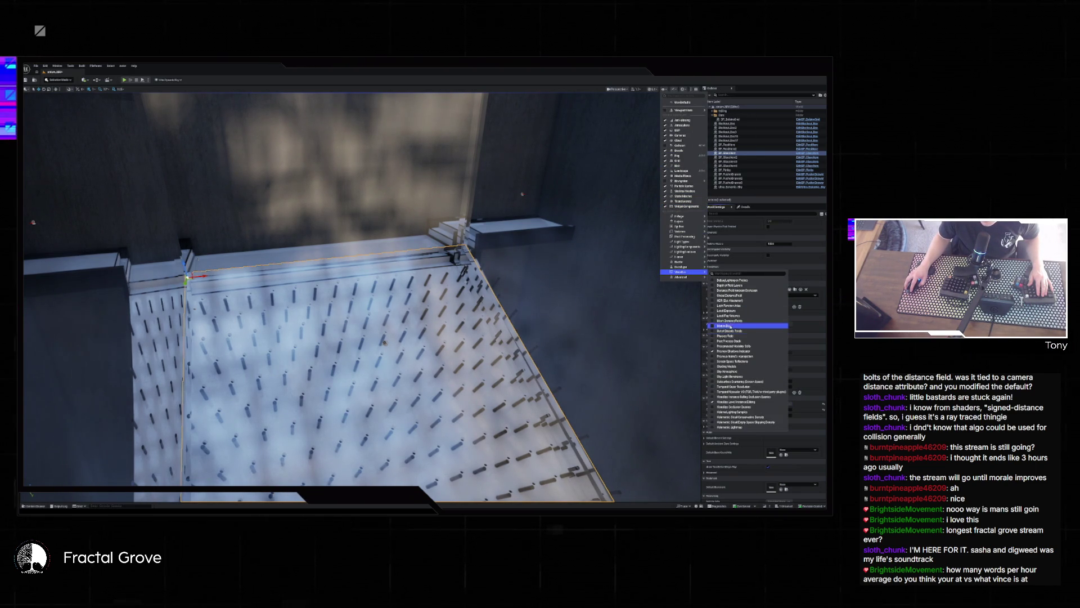
click(726, 321)
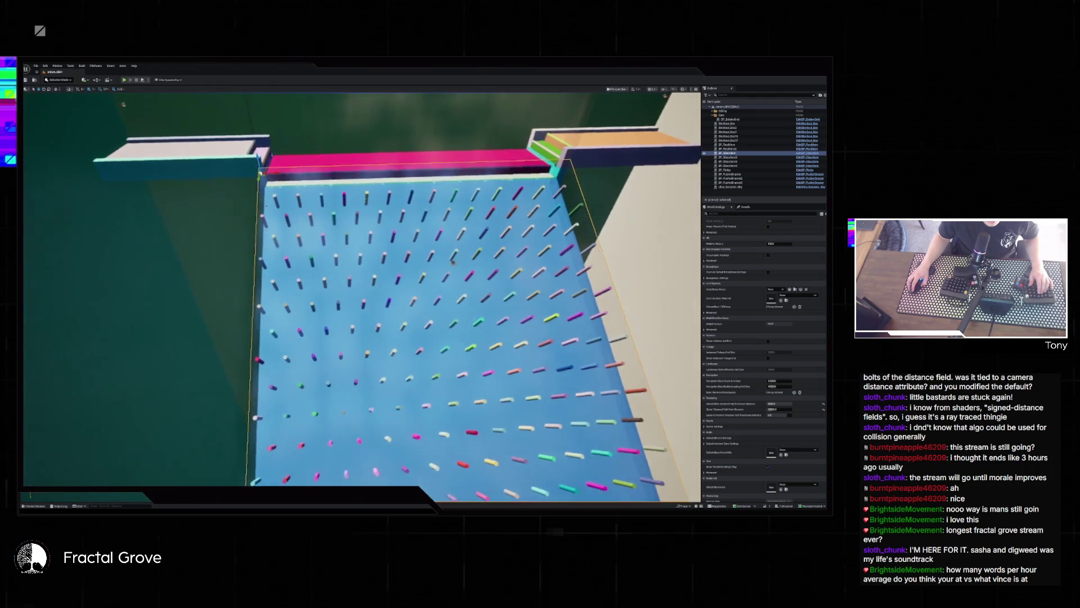
mouse_move(369, 325)
mouse_down()
mouse_move(369, 282)
mouse_move(380, 273)
mouse_move(395, 319)
mouse_up()
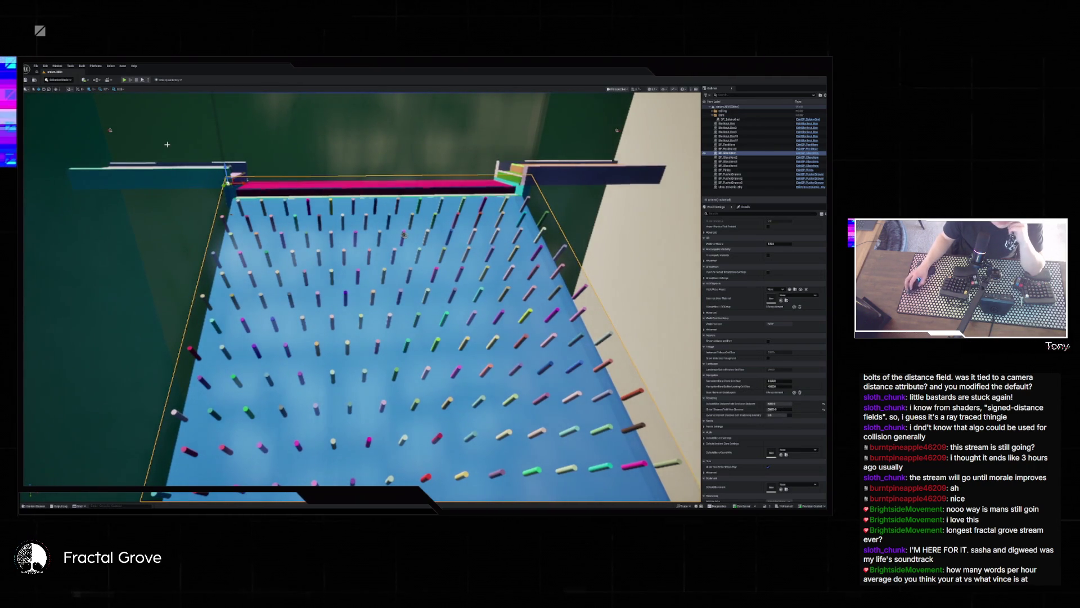
- Rebuild the level, dismiss the Message Log, and start a Play-in-Editor test
click(82, 66)
click(92, 84)
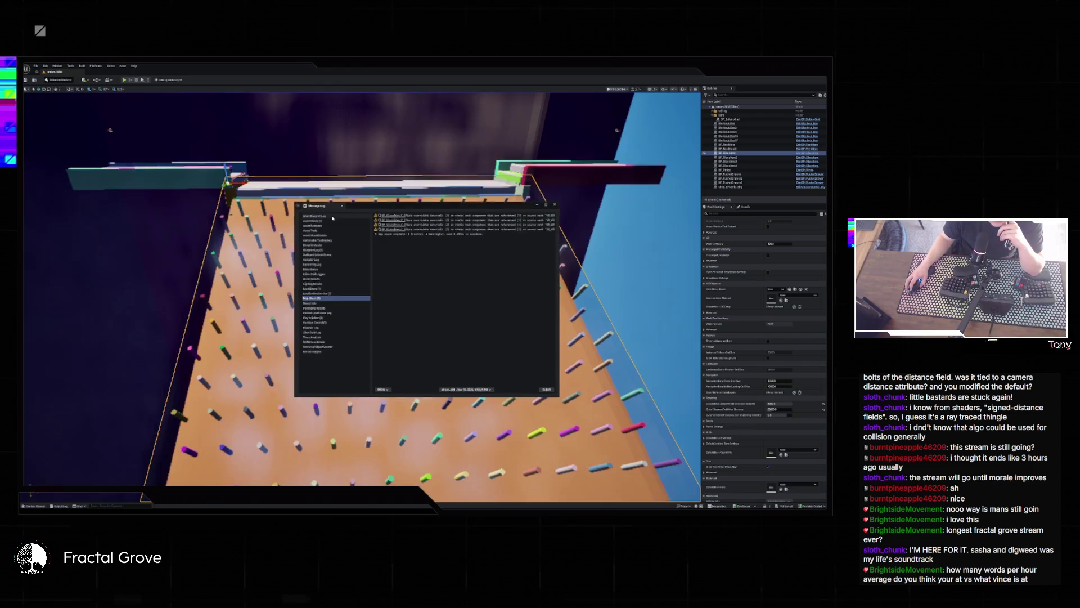
click(555, 205)
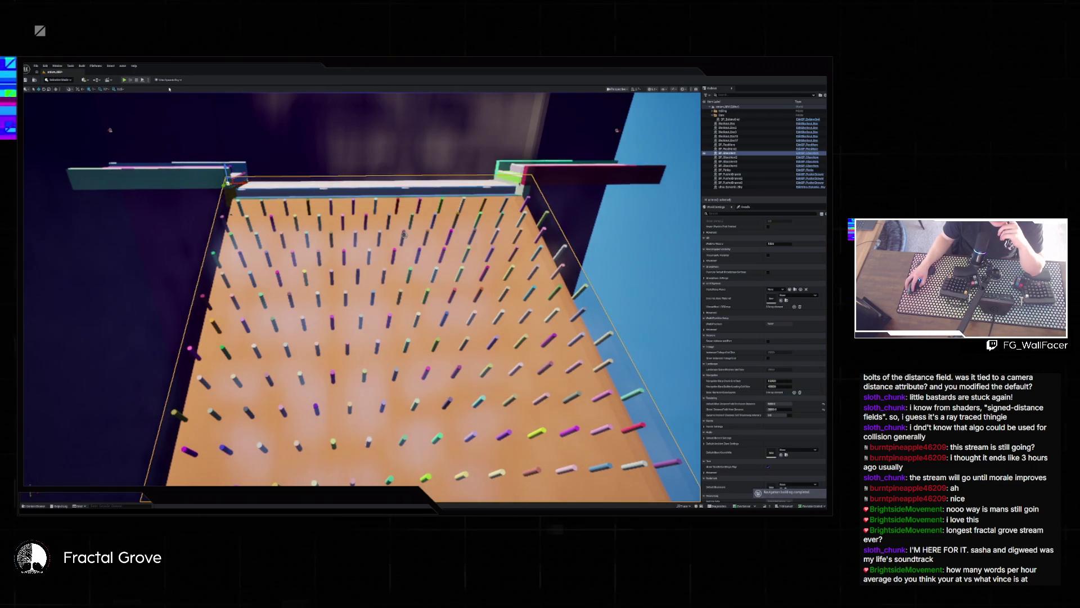
key(alt+p)
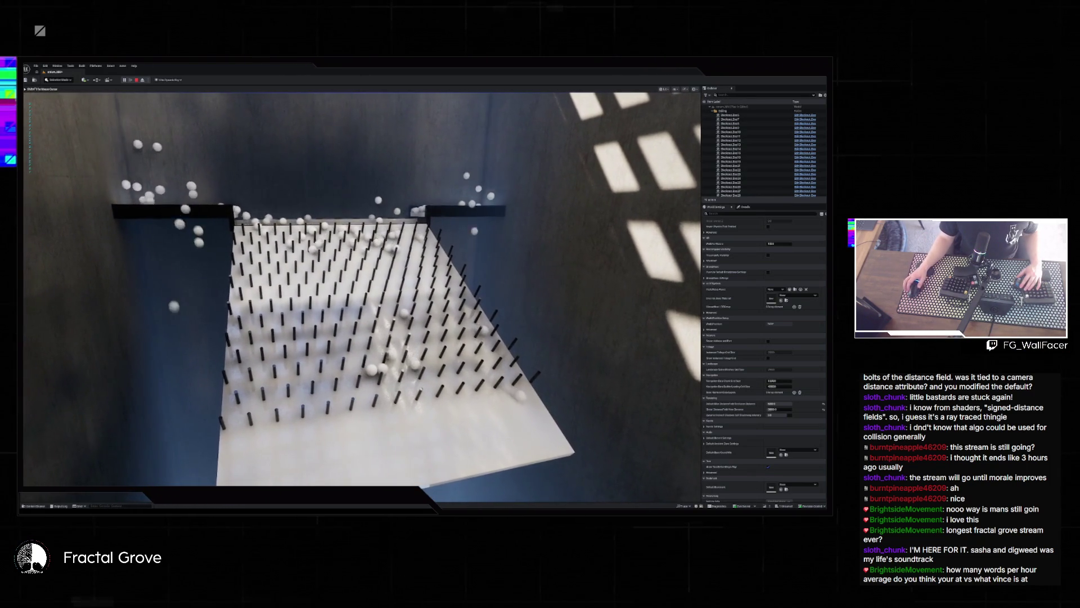
- Run two more ball-drop play-tests, tweaking the World Settings distance value between them
key(Escape)
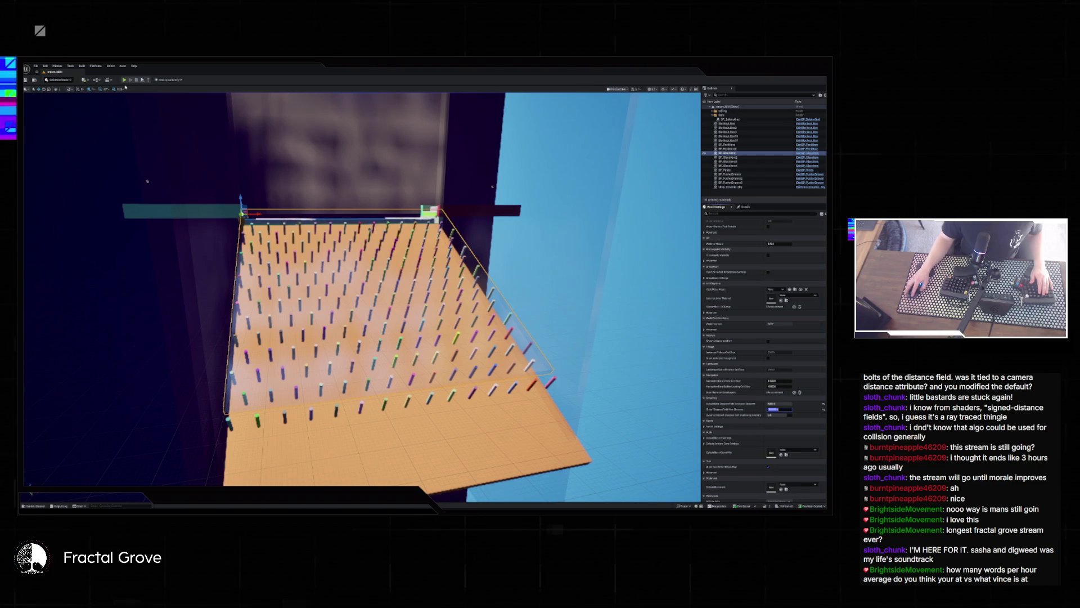
key(alt+p)
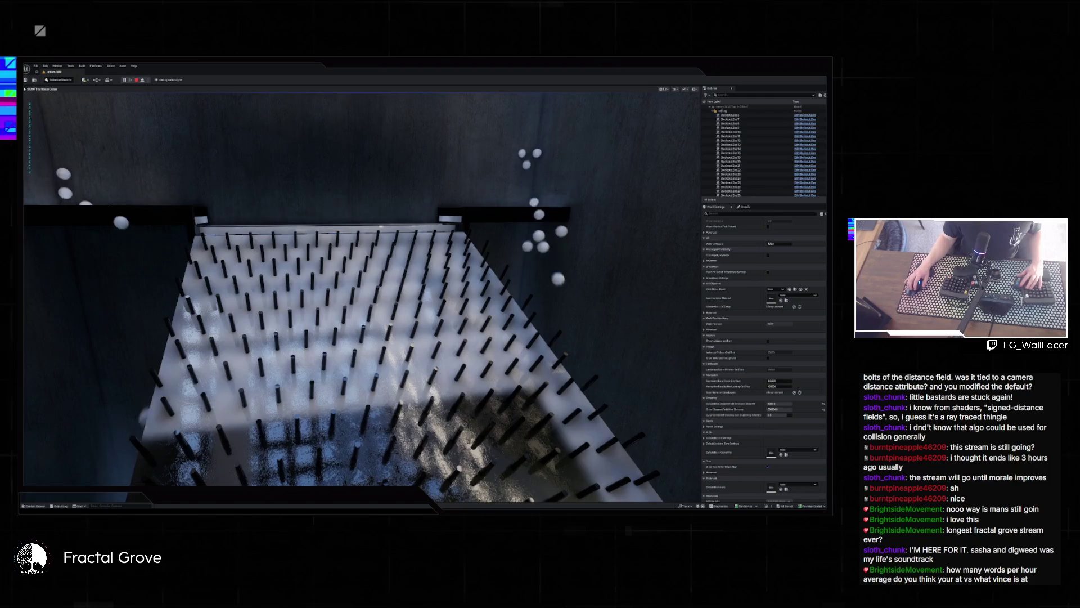
key(Escape)
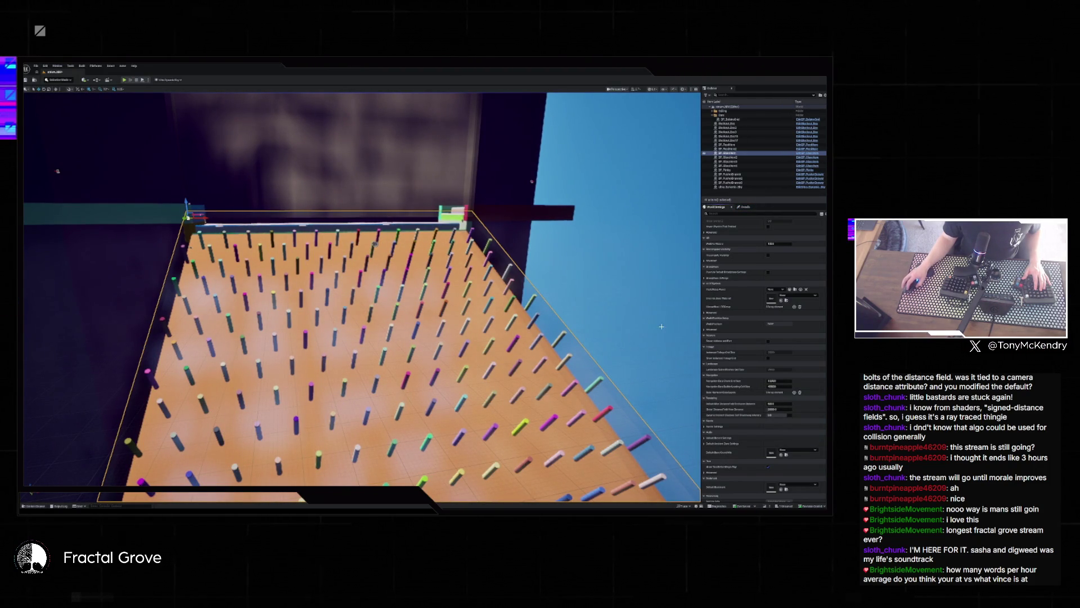
click(777, 403)
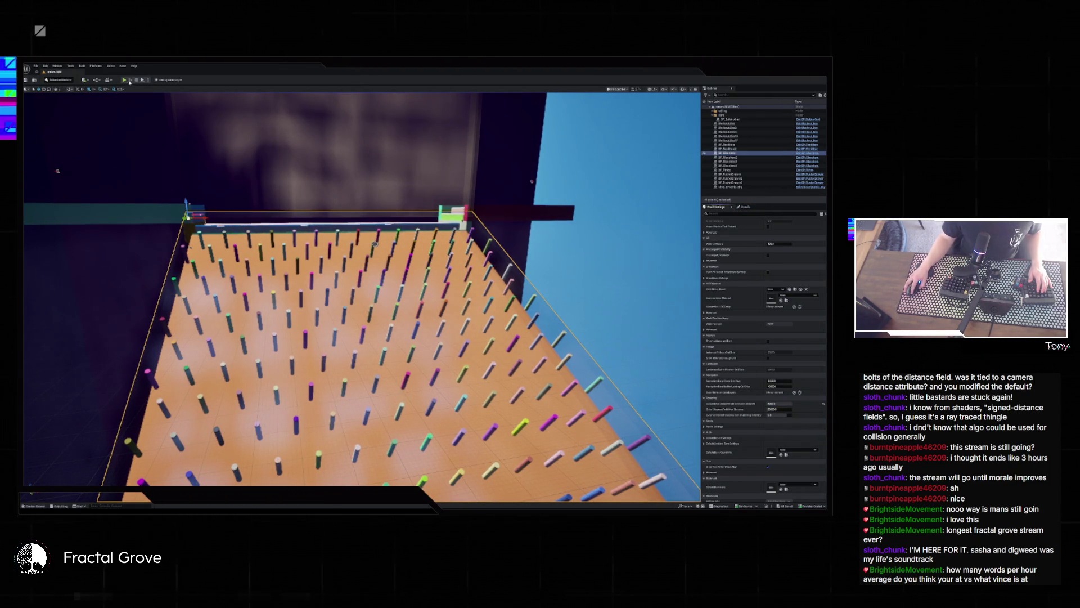
click(131, 81)
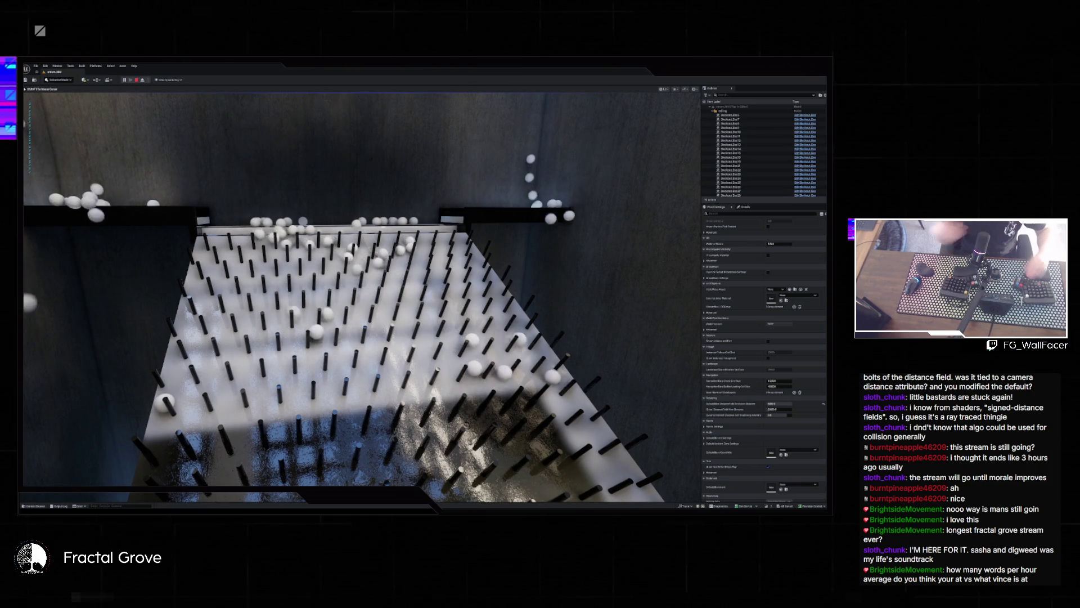
key(Escape)
- Return the viewport to Lit shading near the pegboard and select the translucent wall panel
mouse_move(360, 282)
mouse_down()
mouse_move(270, 282)
mouse_move(57, 345)
mouse_move(135, 187)
mouse_move(357, 349)
mouse_move(272, 236)
mouse_up()
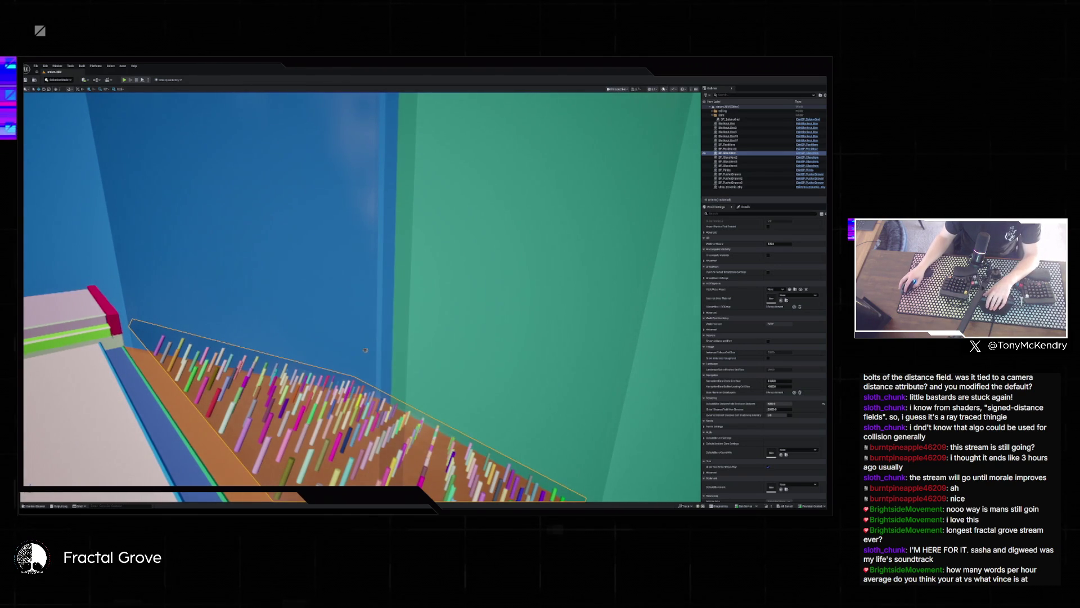
key(F4)
mouse_move(365, 350)
mouse_down()
mouse_move(377, 228)
mouse_move(374, 281)
mouse_move(394, 337)
mouse_move(481, 435)
mouse_move(428, 394)
mouse_move(383, 427)
mouse_move(349, 394)
mouse_move(338, 360)
mouse_move(349, 293)
mouse_move(315, 288)
mouse_up()
click(360, 427)
- Slide the translucent panel left, stretch it wider to the right, and start a play-test
drag(411, 207, 245, 206)
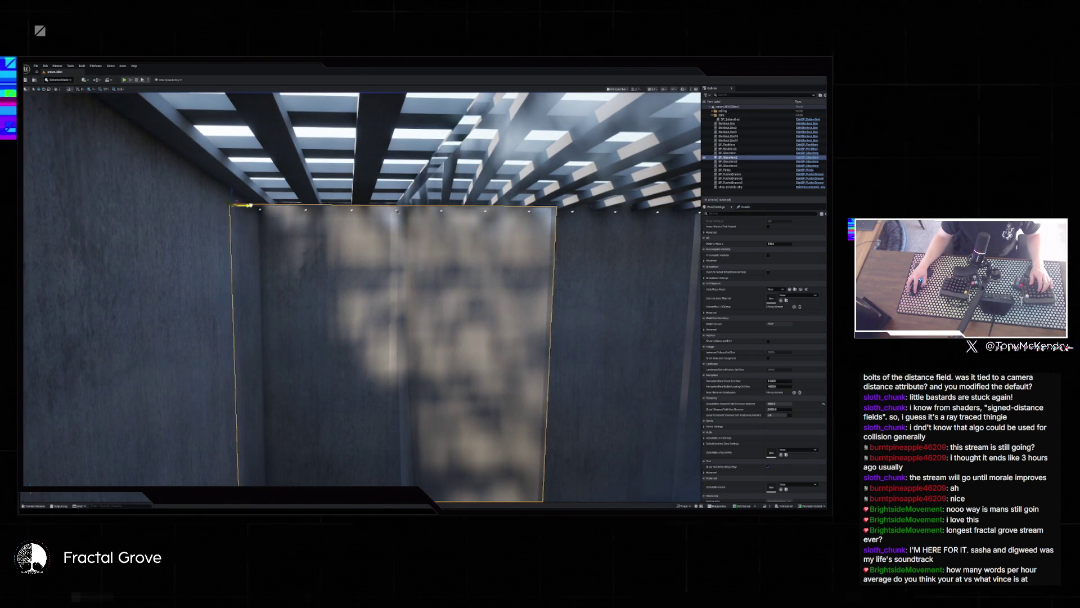
drag(337, 281, 341, 323)
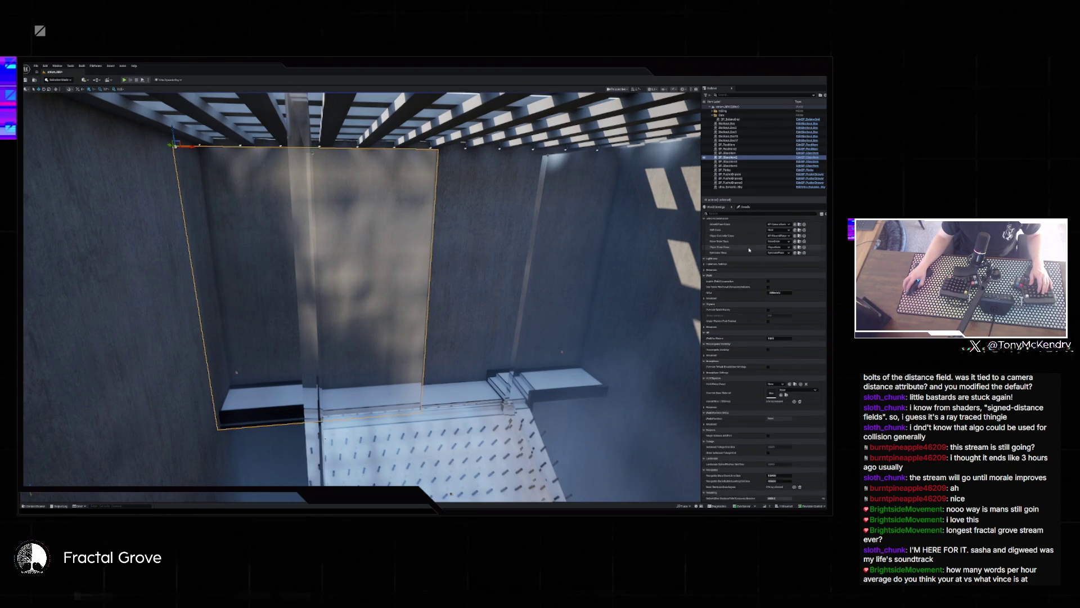
click(749, 208)
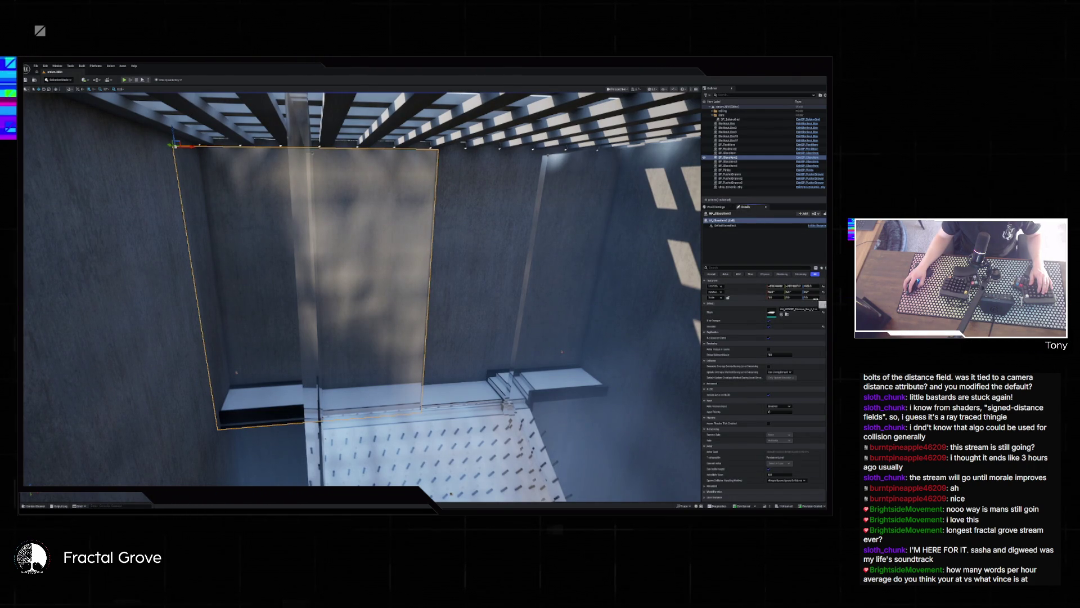
drag(772, 297, 819, 297)
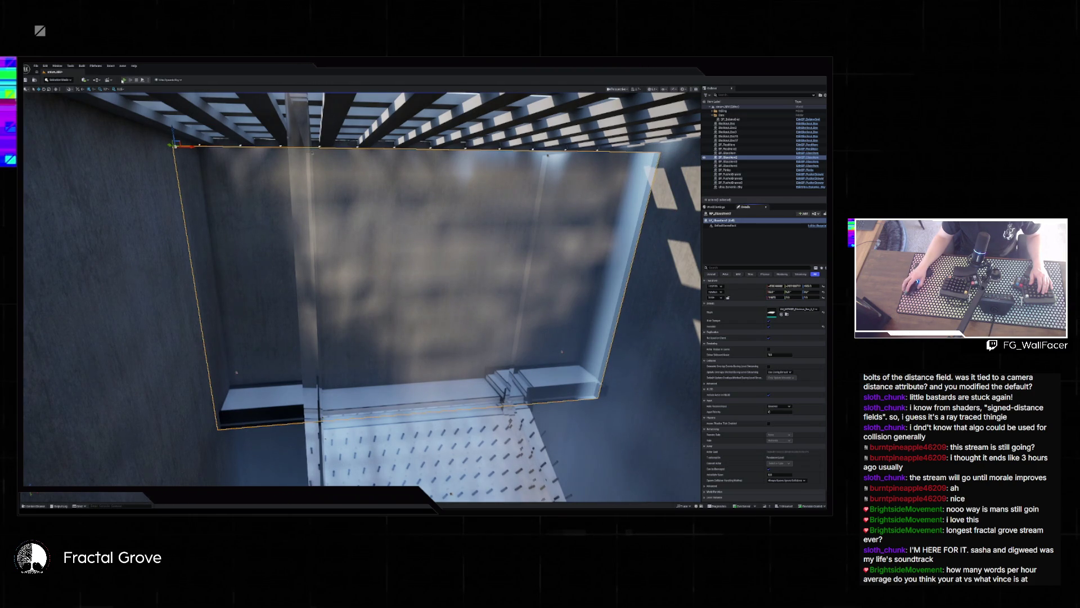
key(alt+p)
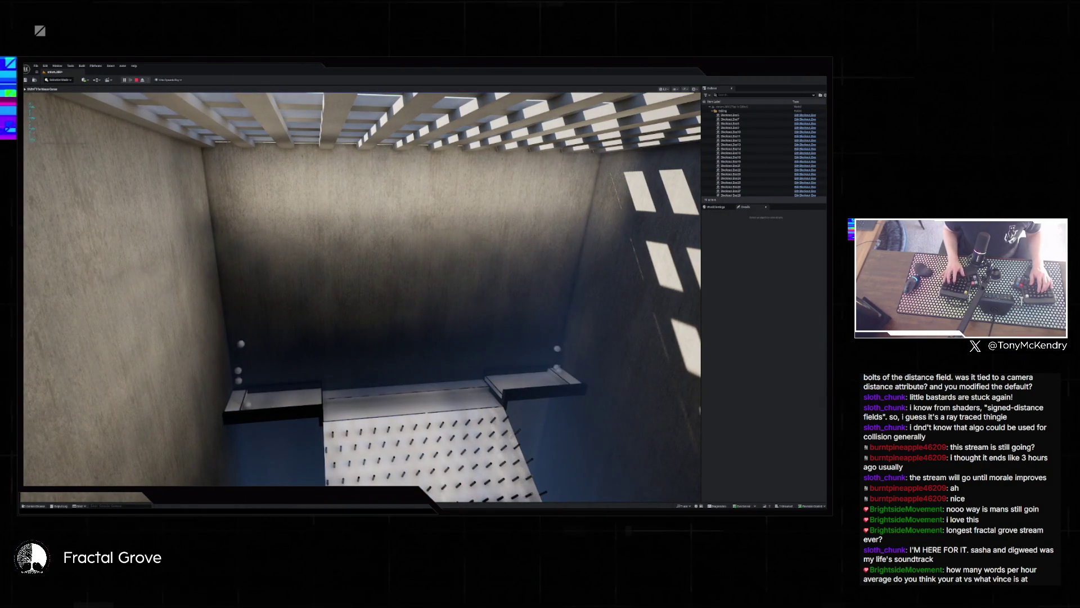
- Steer the game camera with mouse look and WASD to watch balls drop through the pegs
mouse_move(363, 297)
mouse_down()
mouse_move(315, 290)
mouse_move(315, 411)
mouse_move(315, 366)
mouse_up()
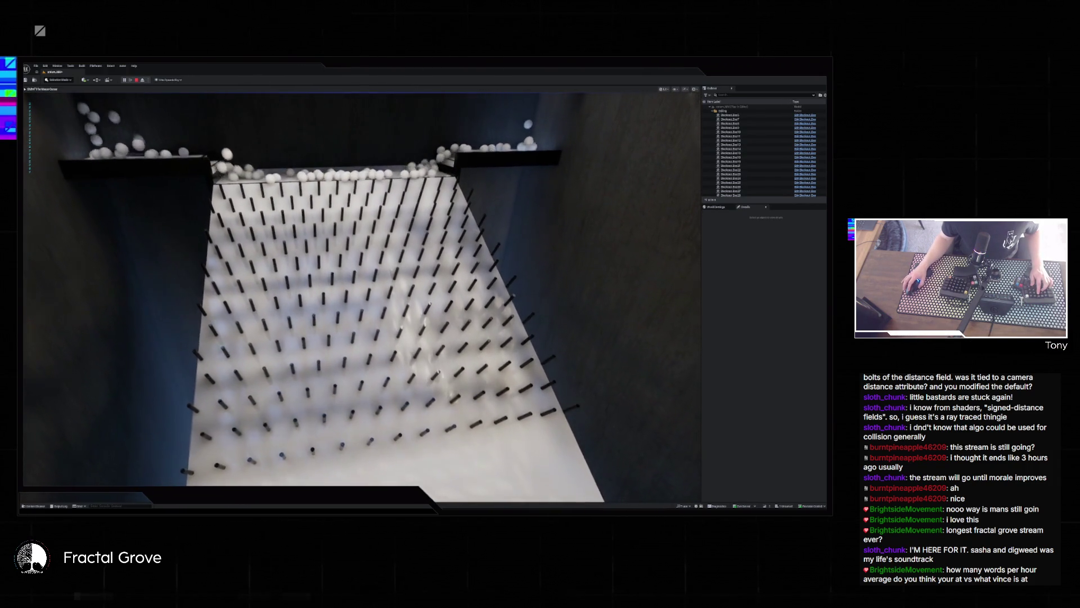
key(s)
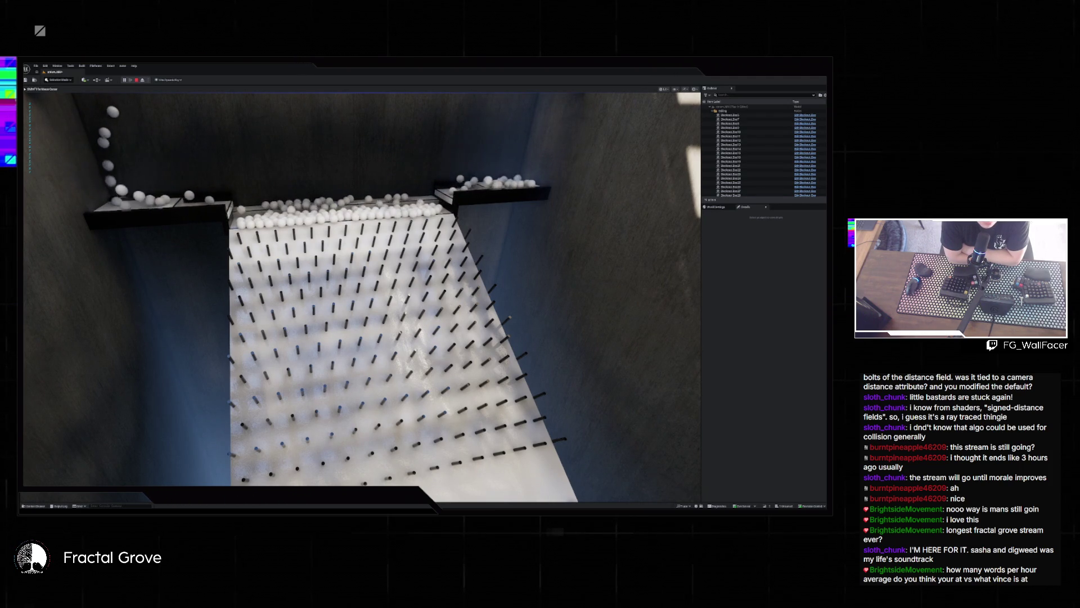
key(a)
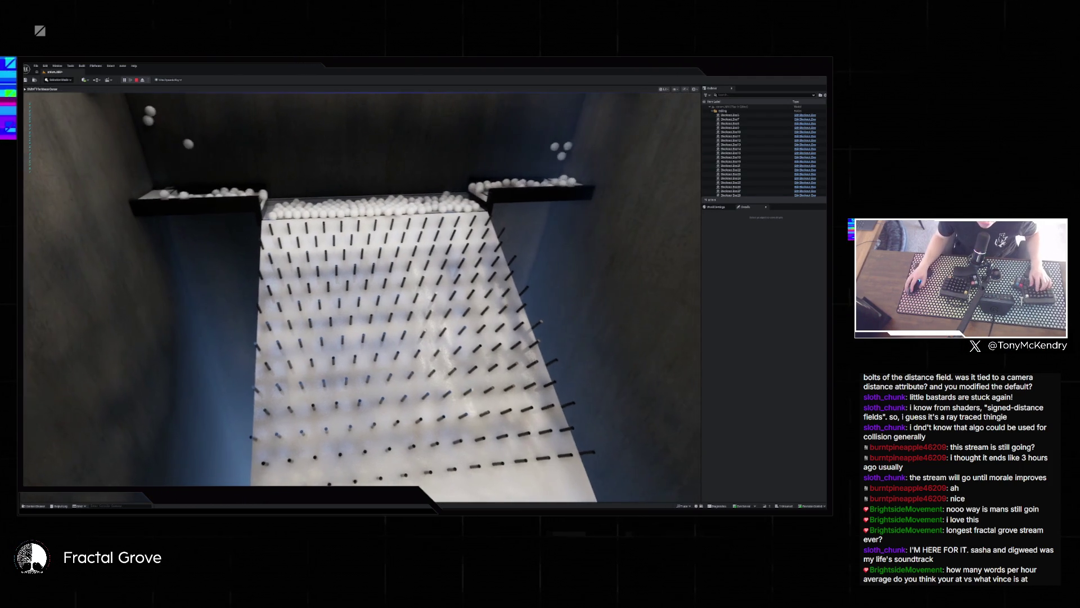
key(d)
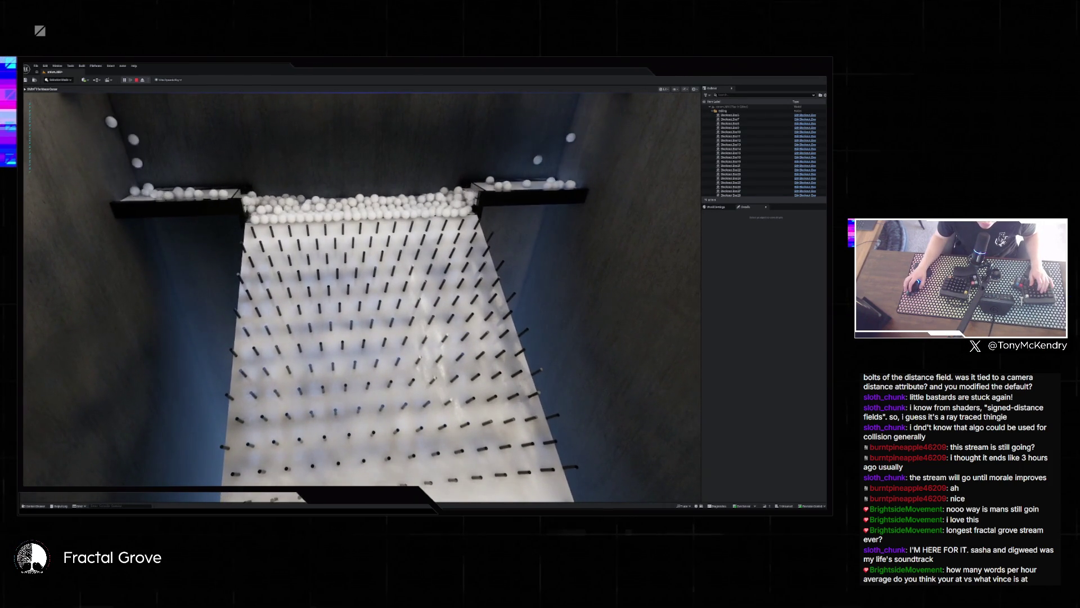
key(w)
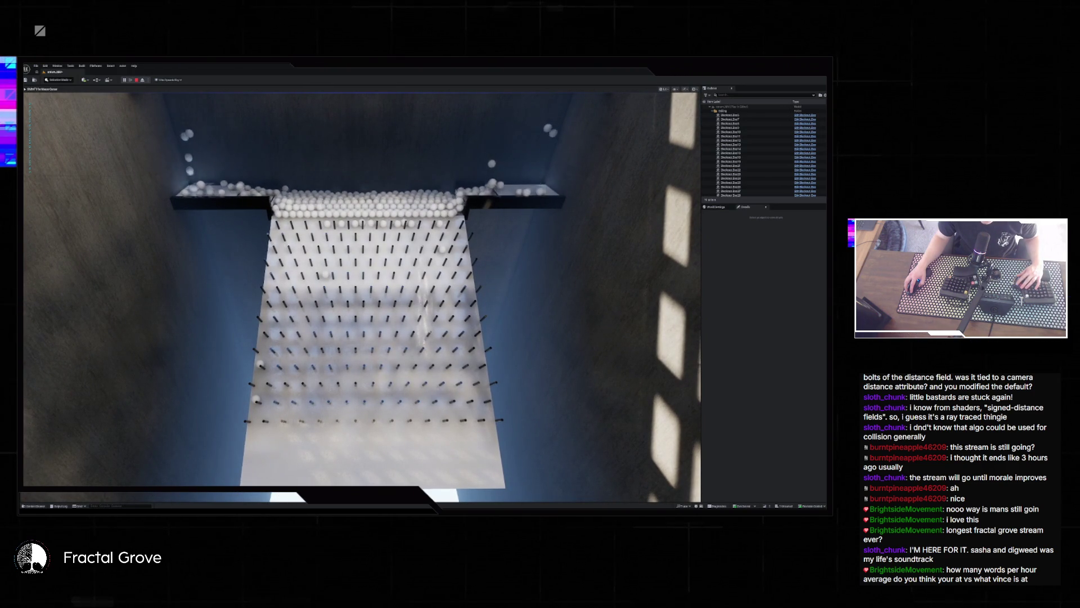
- Change the Distance Field Occlusion value in World Settings, then stop and restart the play-test
key(super)
click(715, 207)
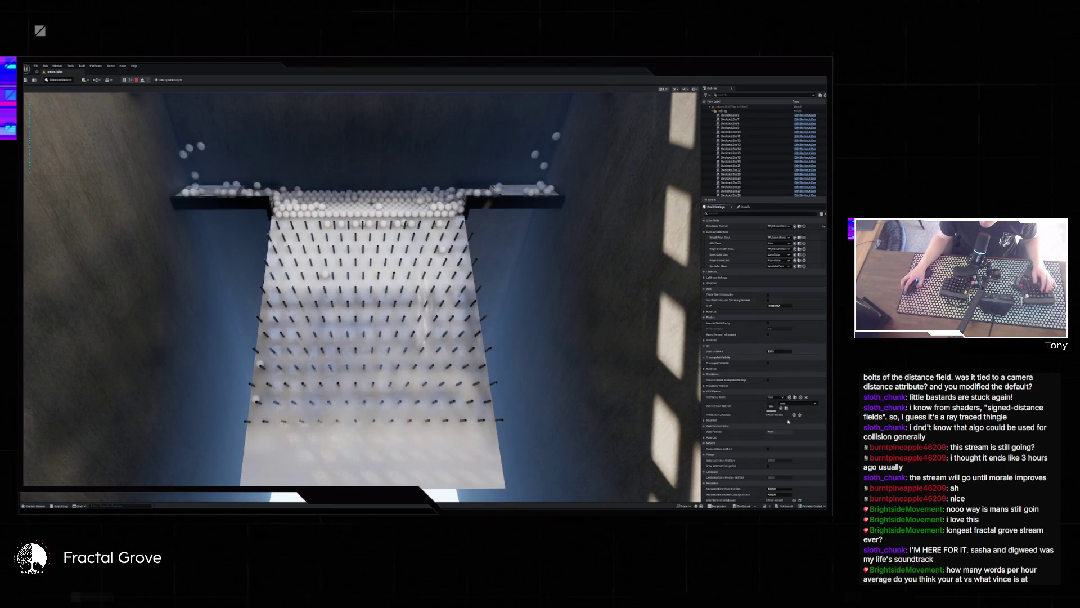
scroll(783, 455, down, 3)
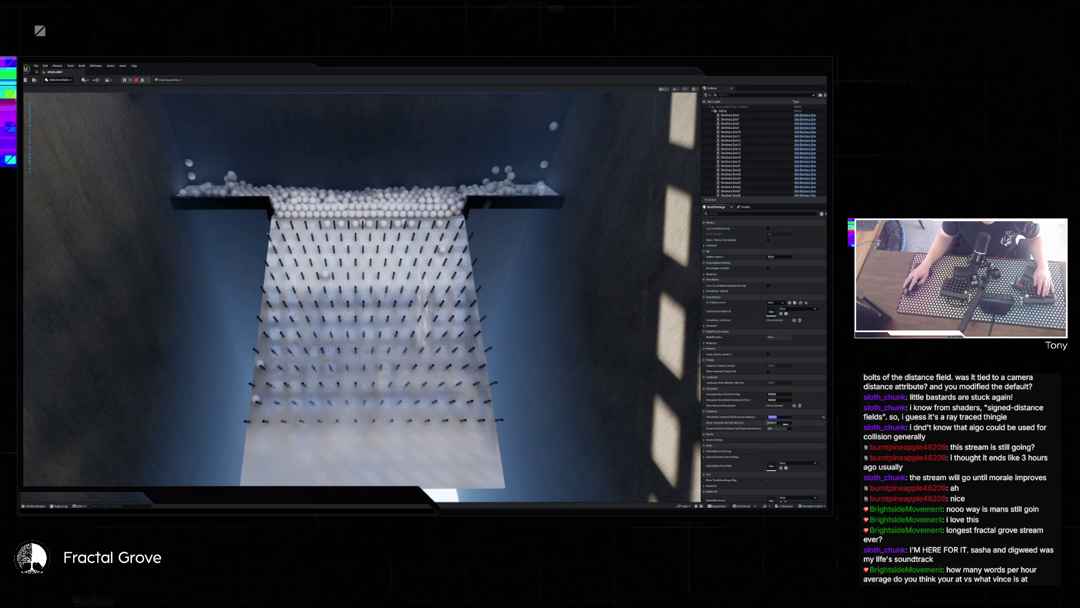
key(Tab)
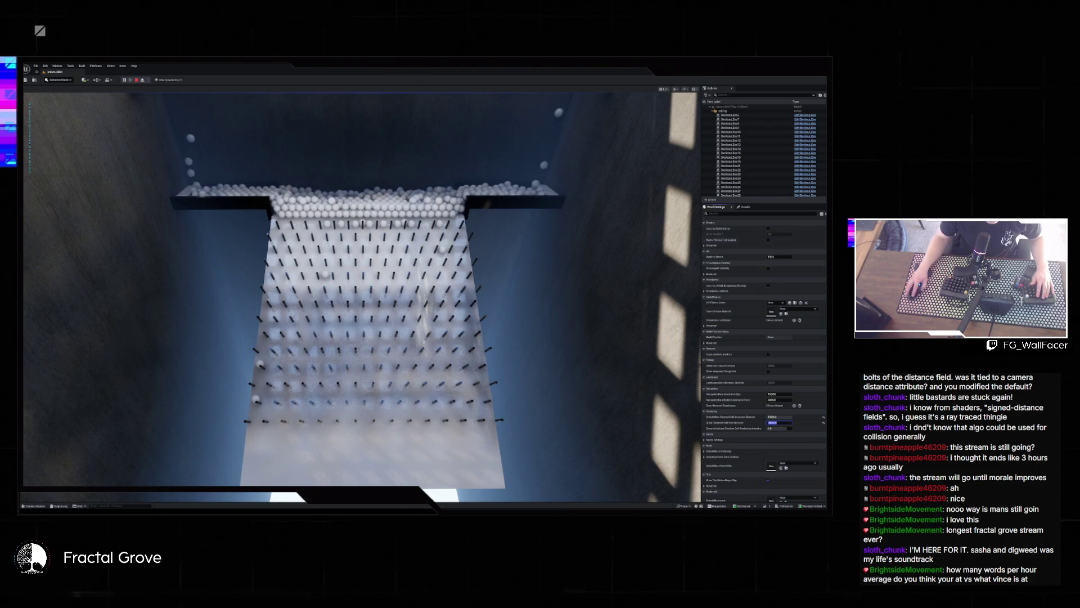
key(Escape)
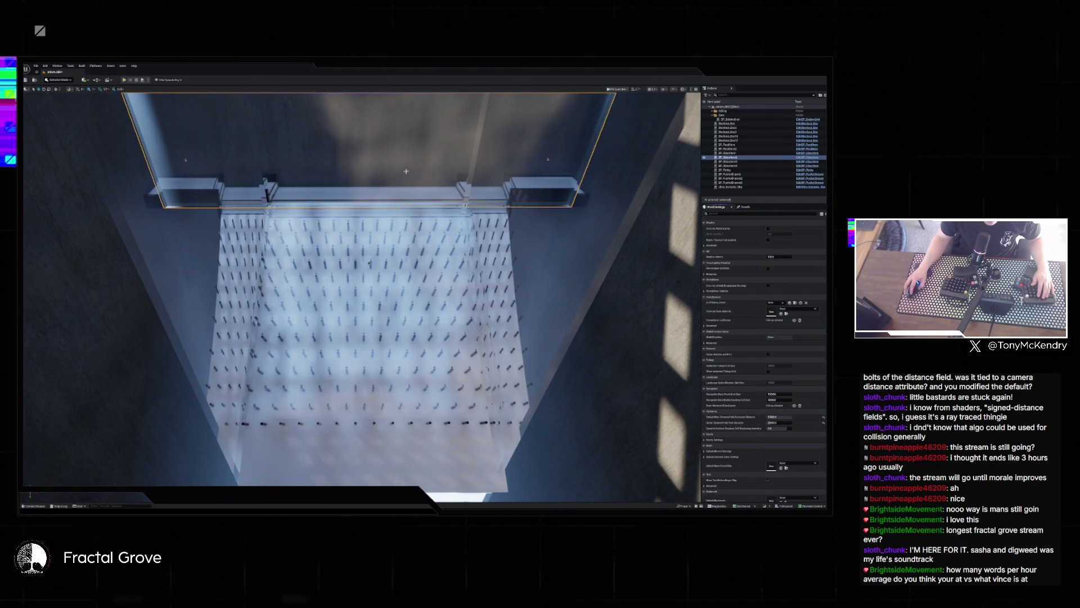
key(alt+p)
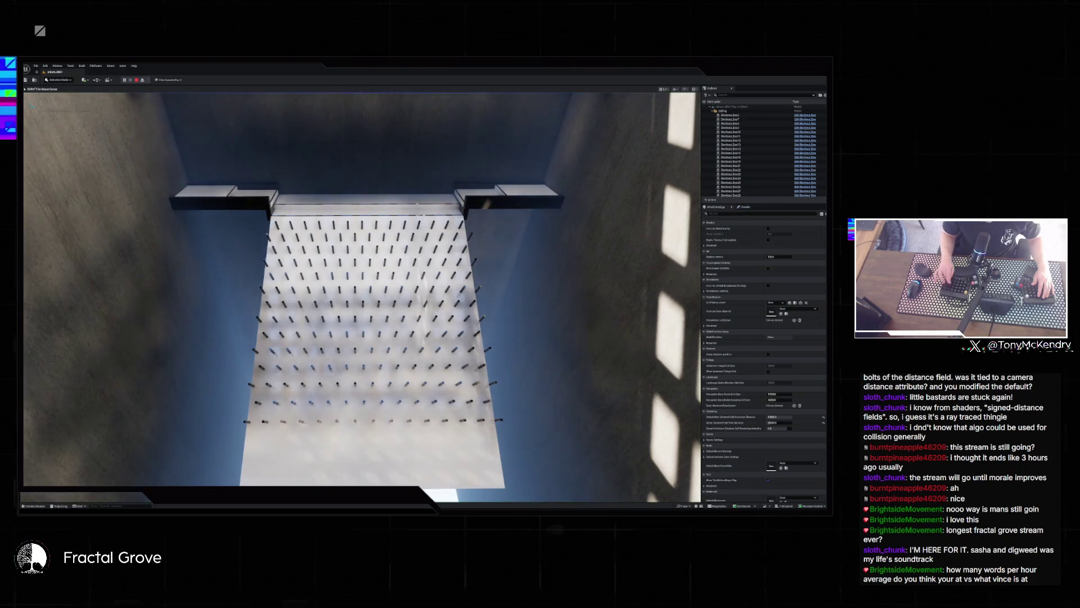
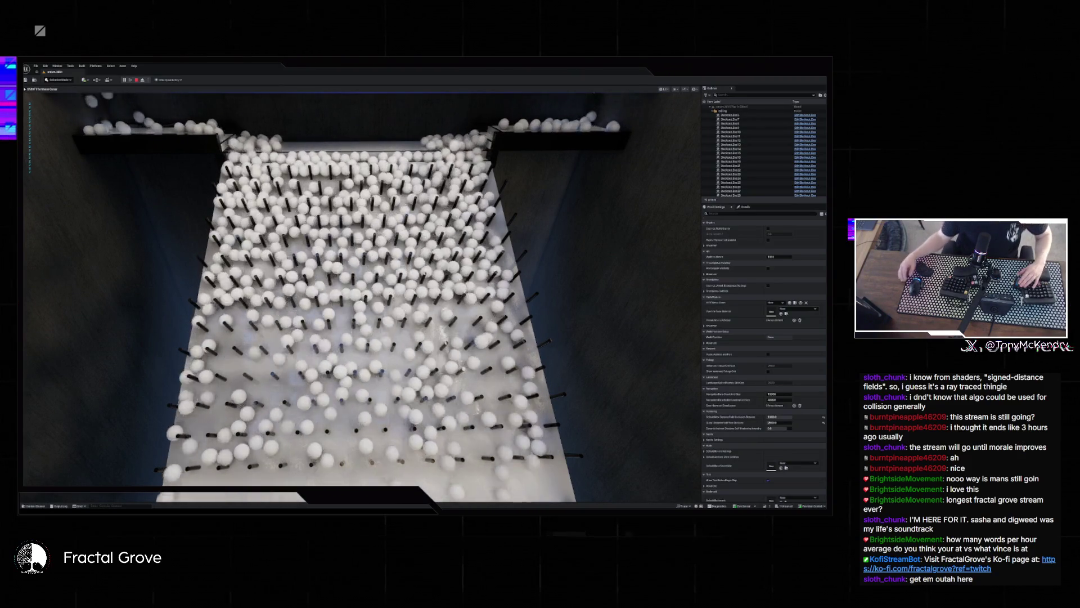
- Stop the ball simulation, view the pegboard box actor's Details, then switch to the pillar project
key(Escape)
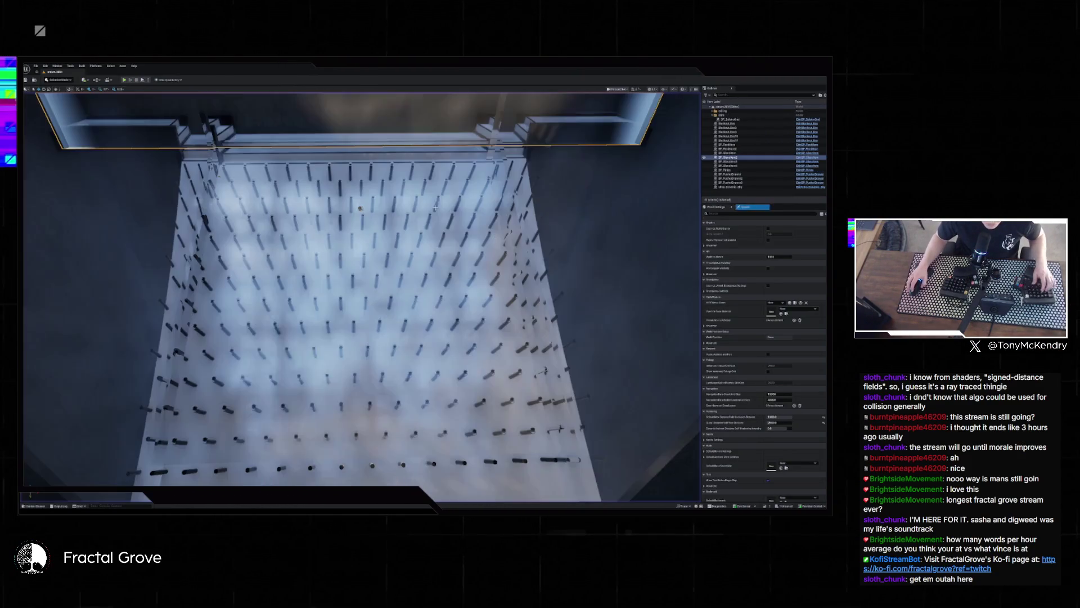
key(s)
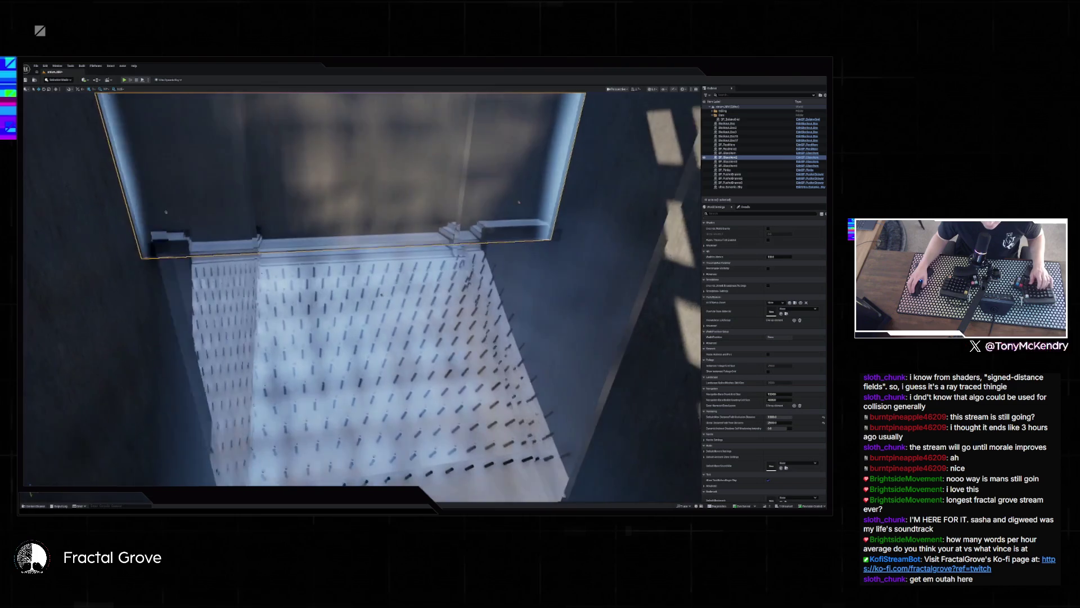
key(w)
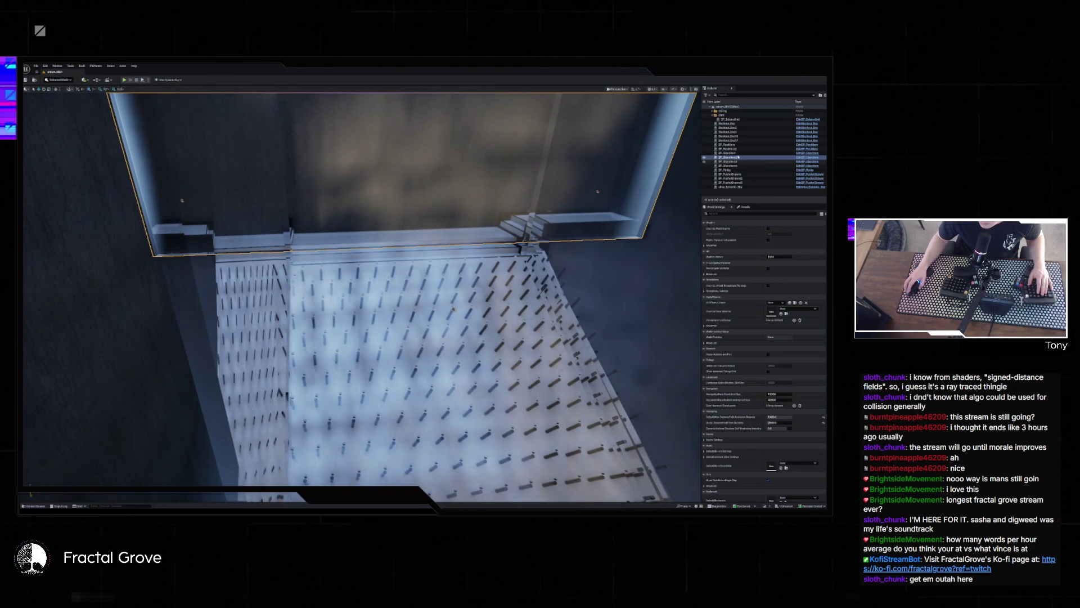
click(730, 120)
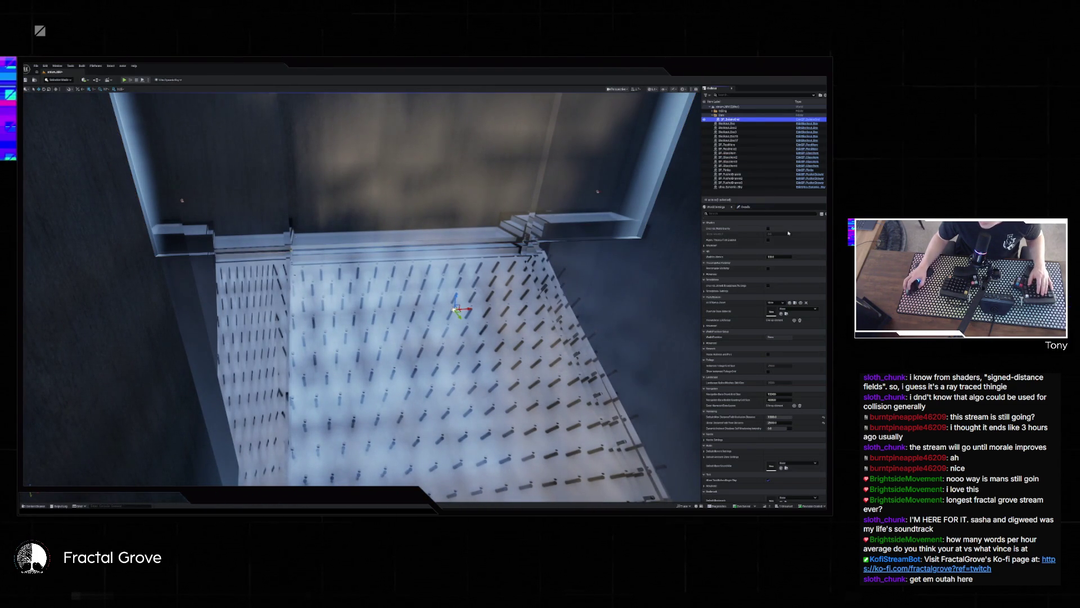
click(751, 207)
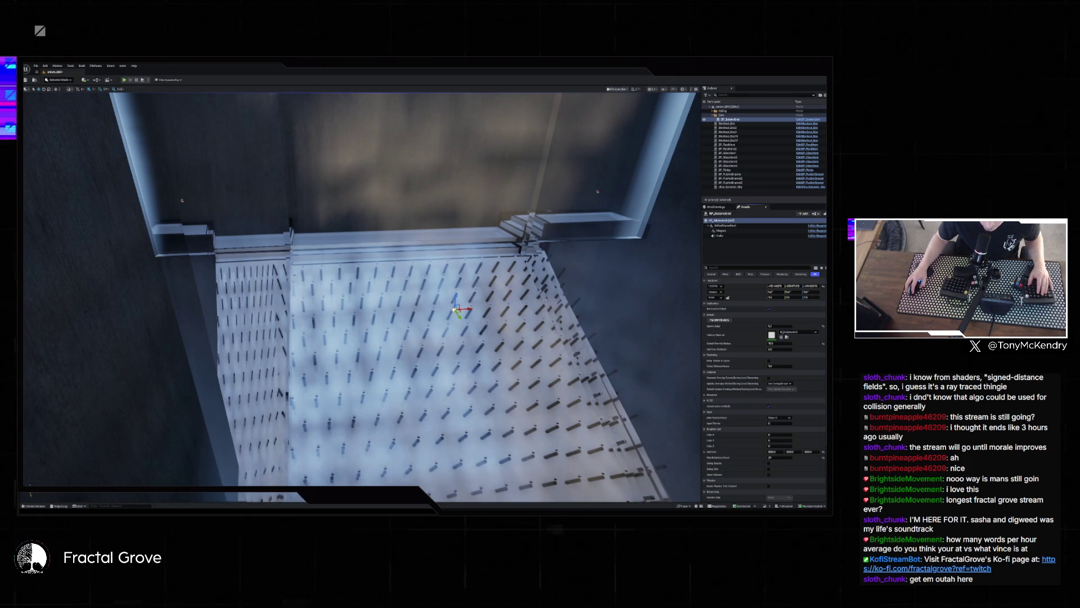
mouse_move(505, 508)
click(523, 492)
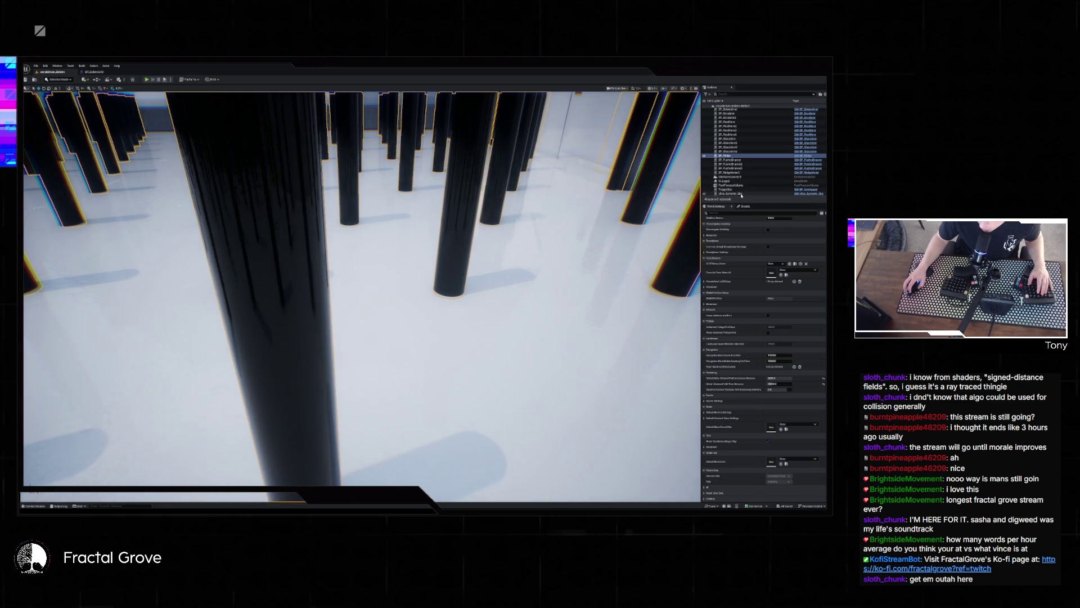
- Read BP_BalanceGrid's components and properties in Details, then return to the pegboard window
scroll(740, 175, up, 5)
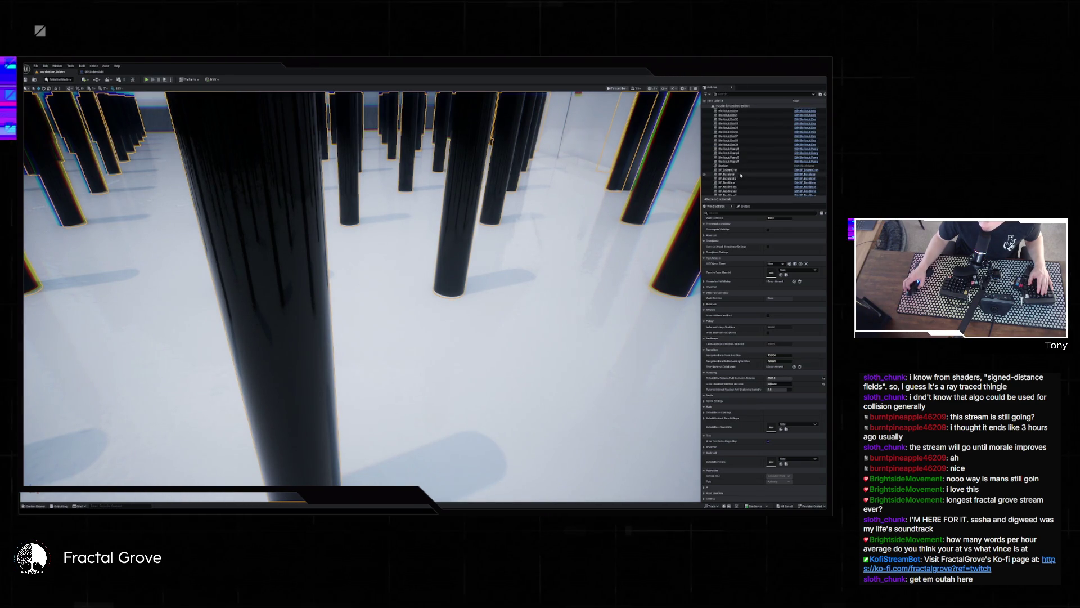
scroll(739, 169, up, 2)
click(738, 150)
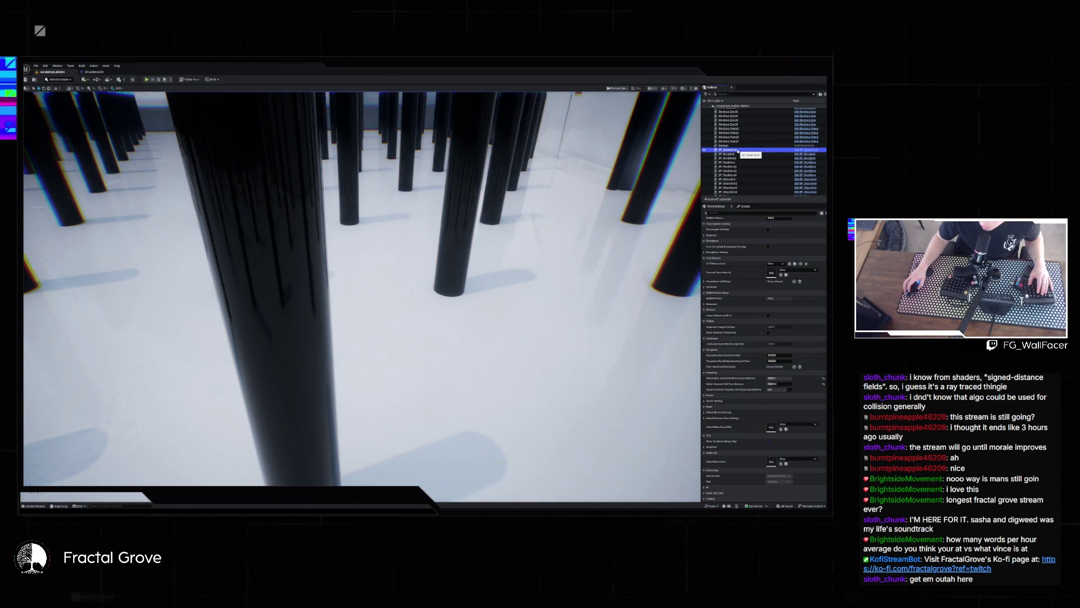
scroll(748, 281, up, 5)
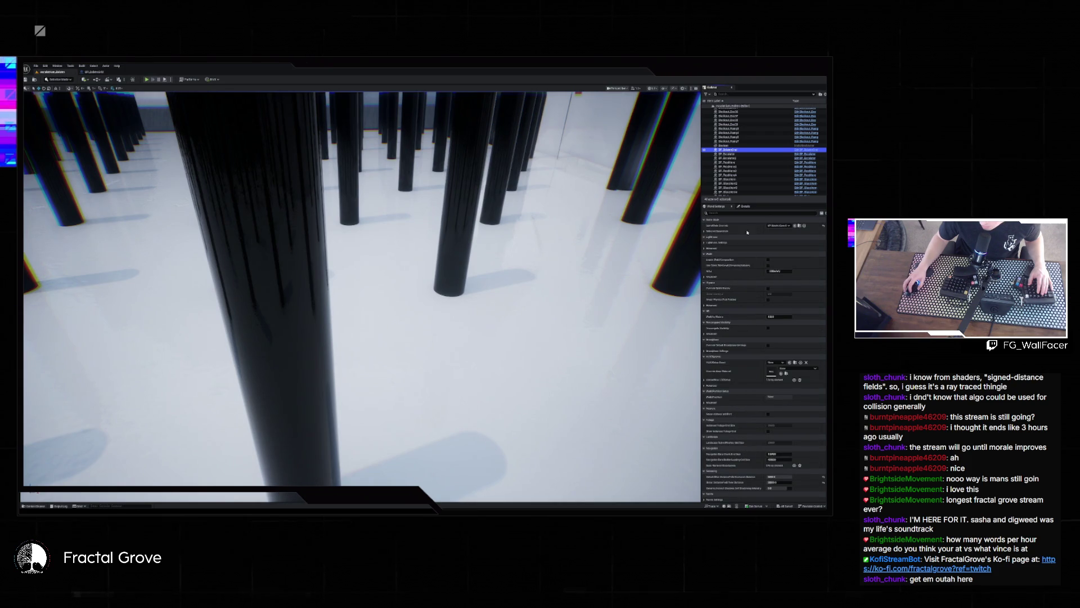
click(744, 206)
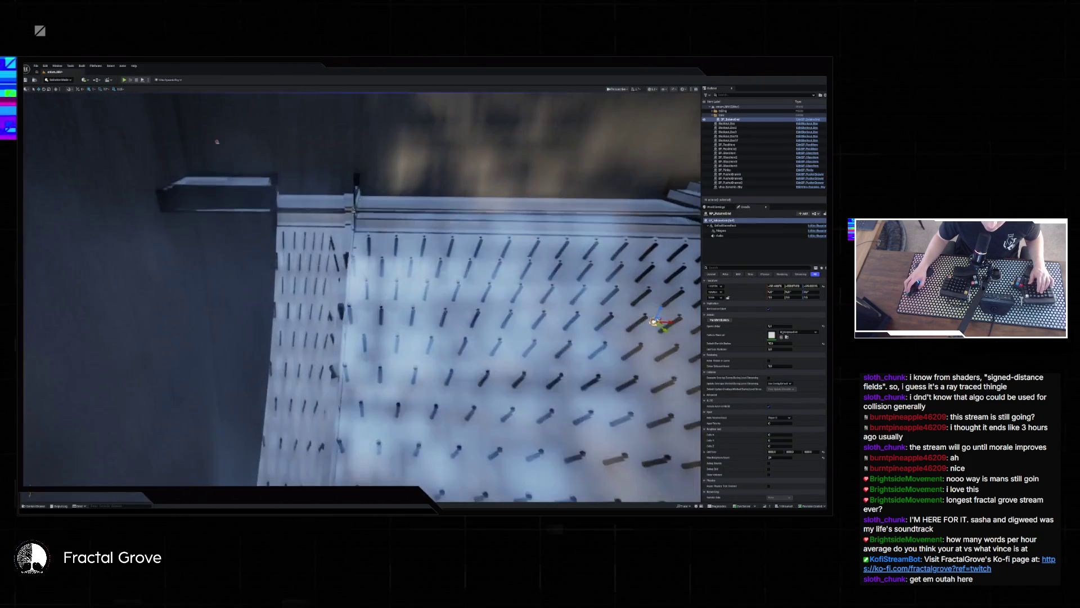
drag(217, 141, 285, 151)
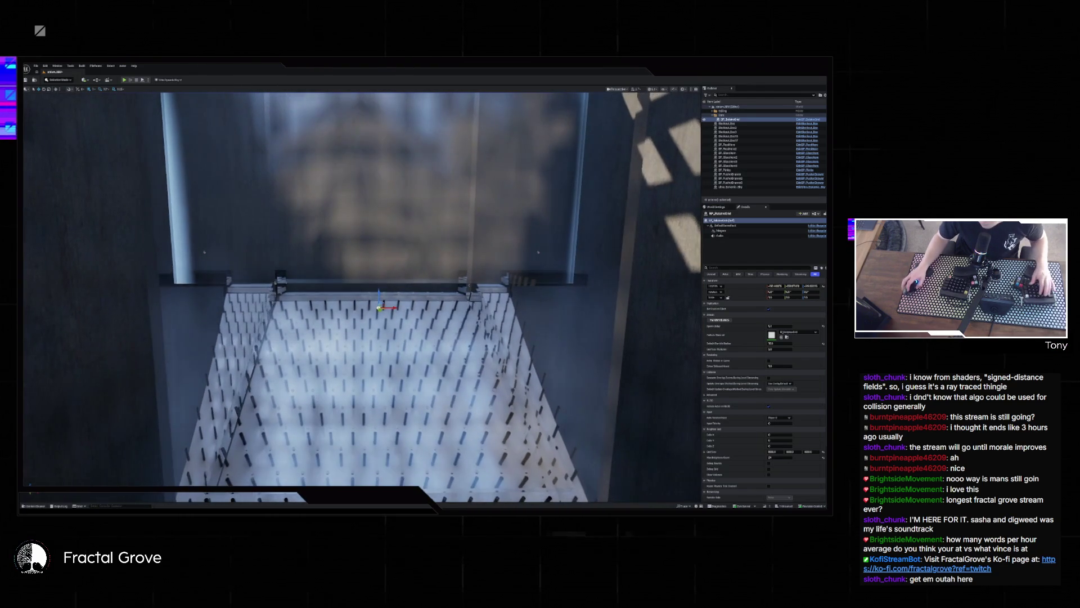
- Reload the pegboard level from File > Recent Levels, answering the Save Content prompt
click(772, 343)
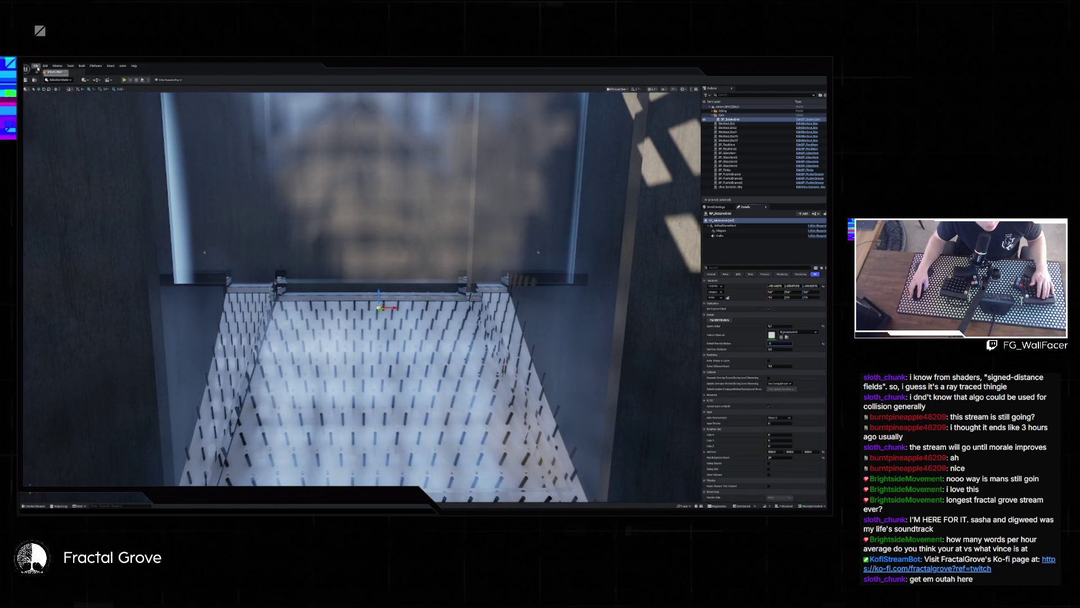
click(38, 68)
mouse_move(48, 98)
click(118, 98)
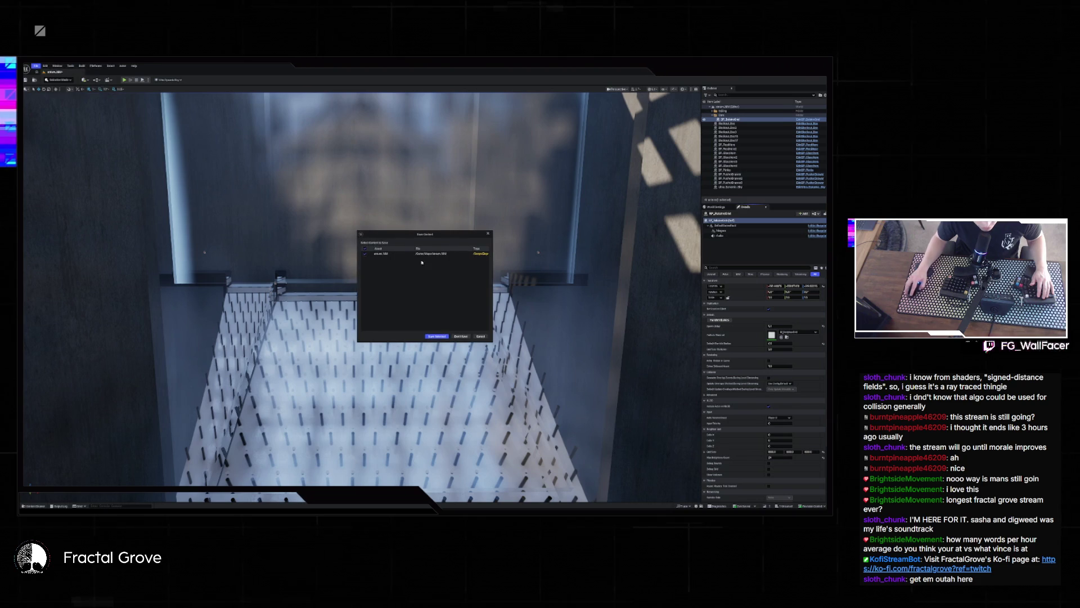
click(460, 336)
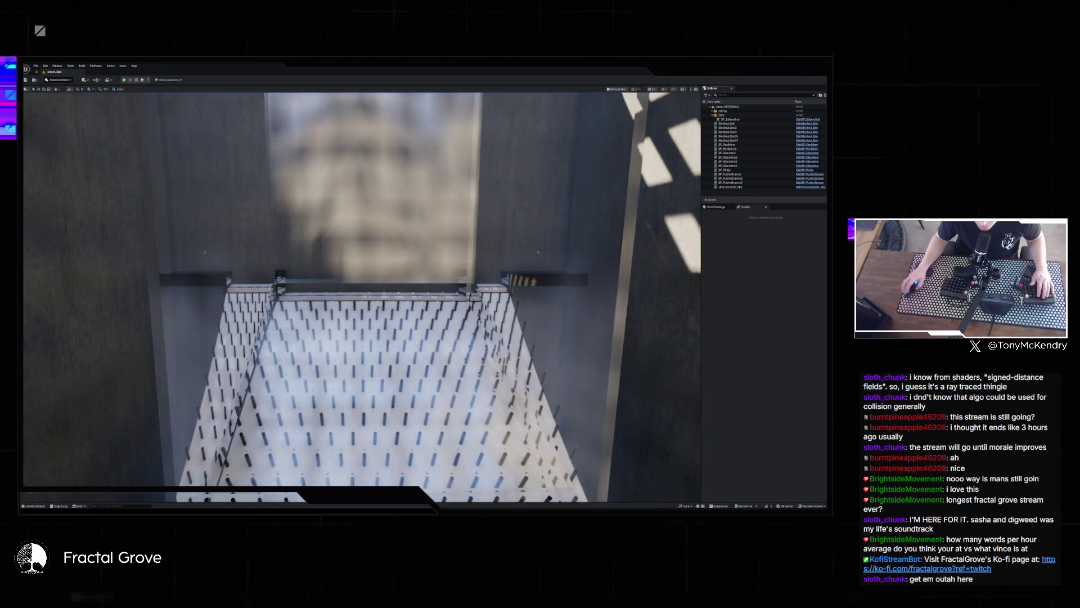
- Check BP_Bubbles' Default Particle Radius and start the simulation
click(800, 119)
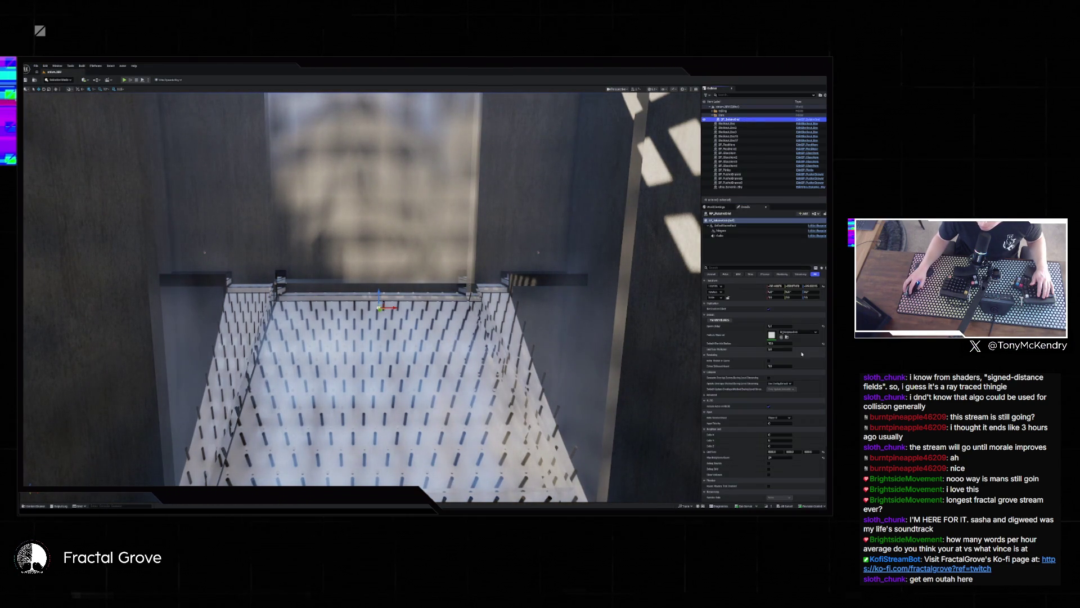
click(775, 342)
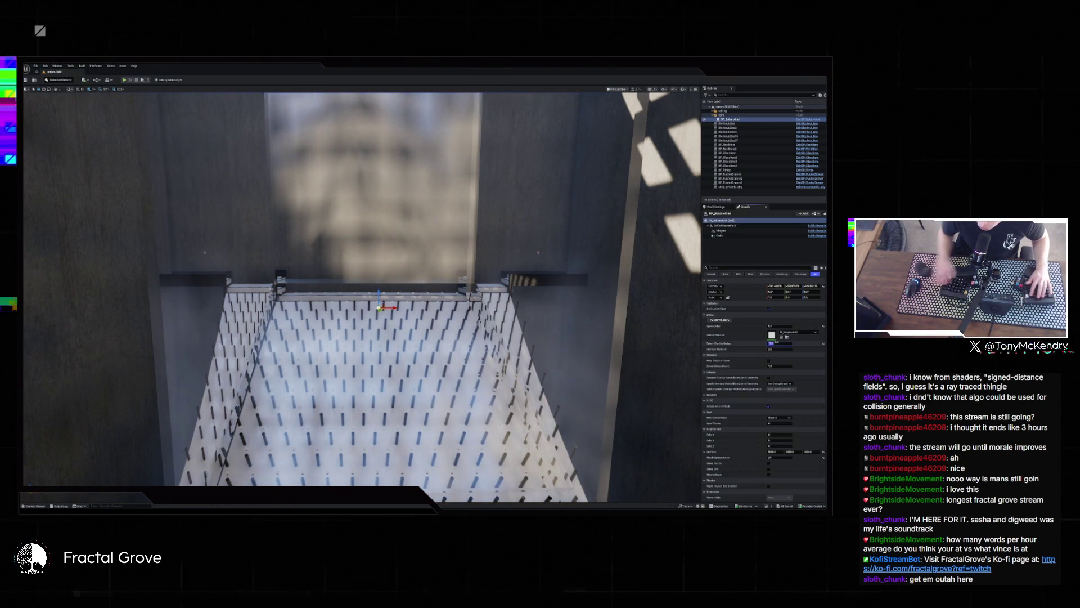
click(125, 80)
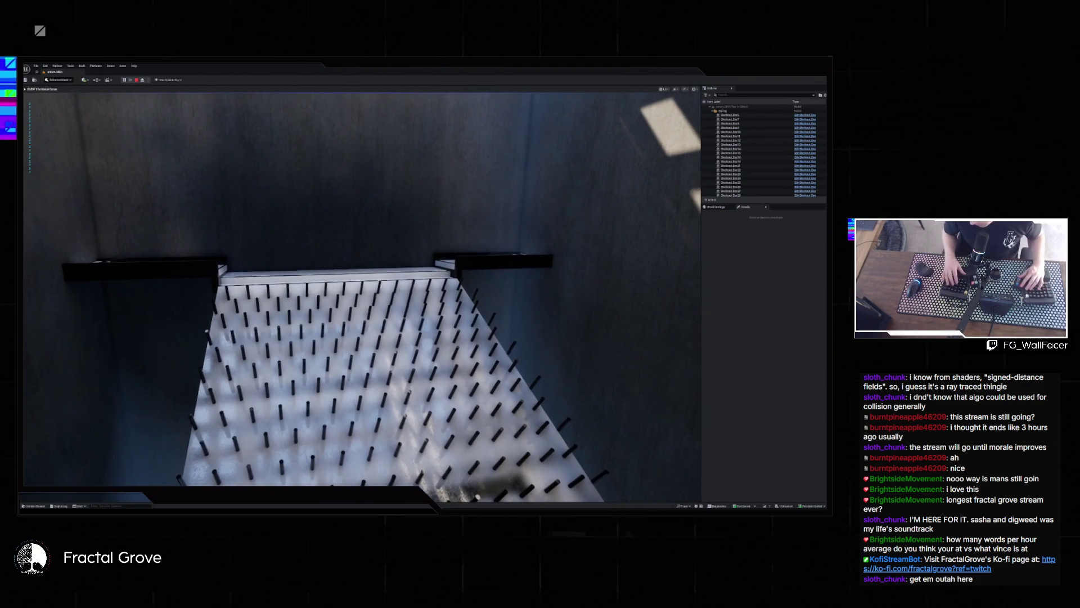
- Restart the simulation, watch the balls pour through the pegs, then stop it
key(Escape)
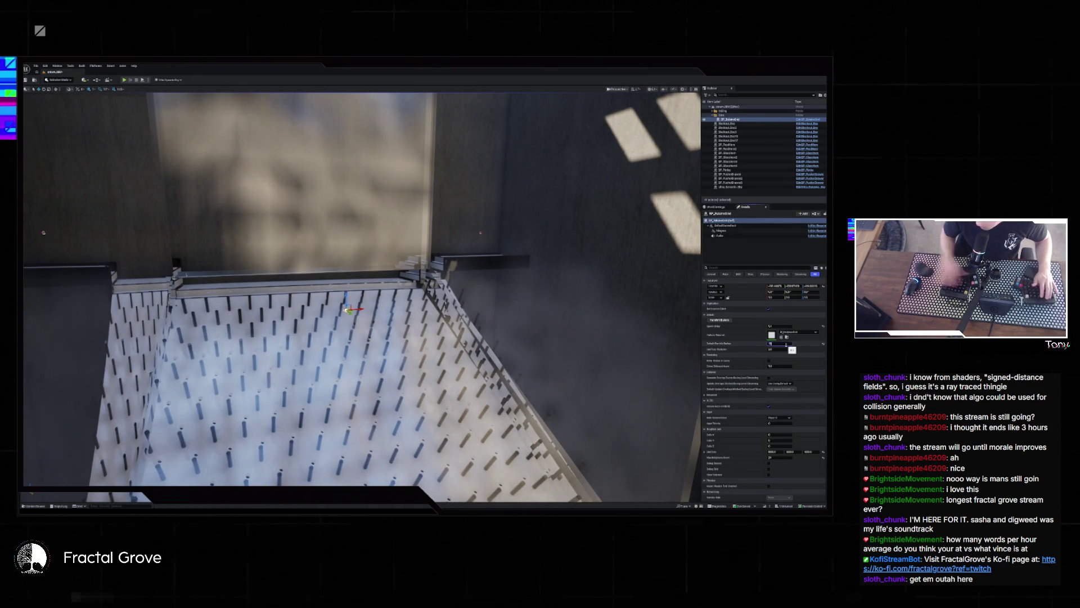
click(123, 80)
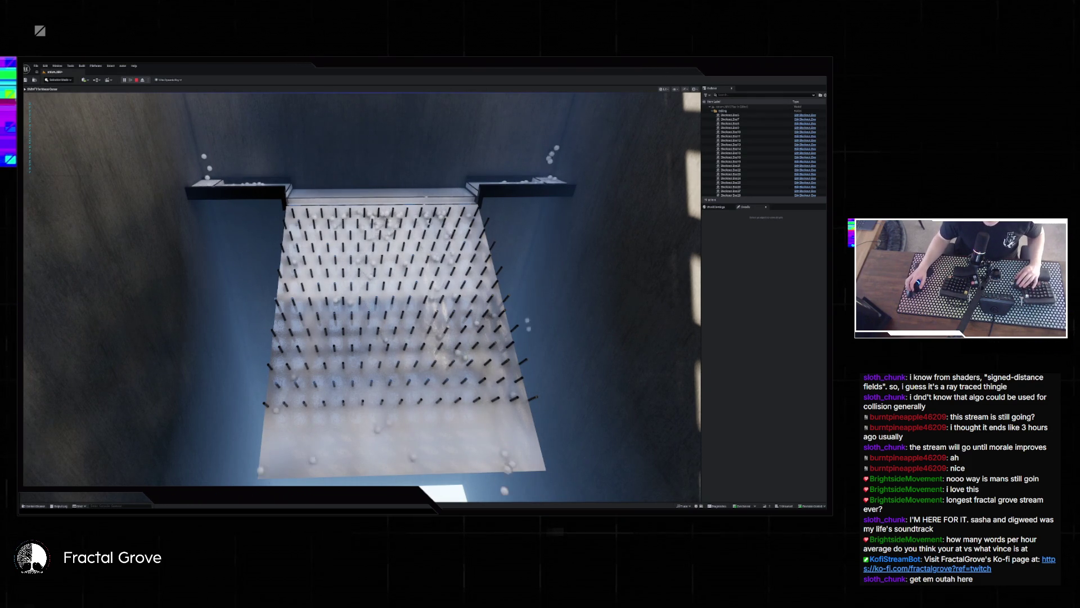
key(Escape)
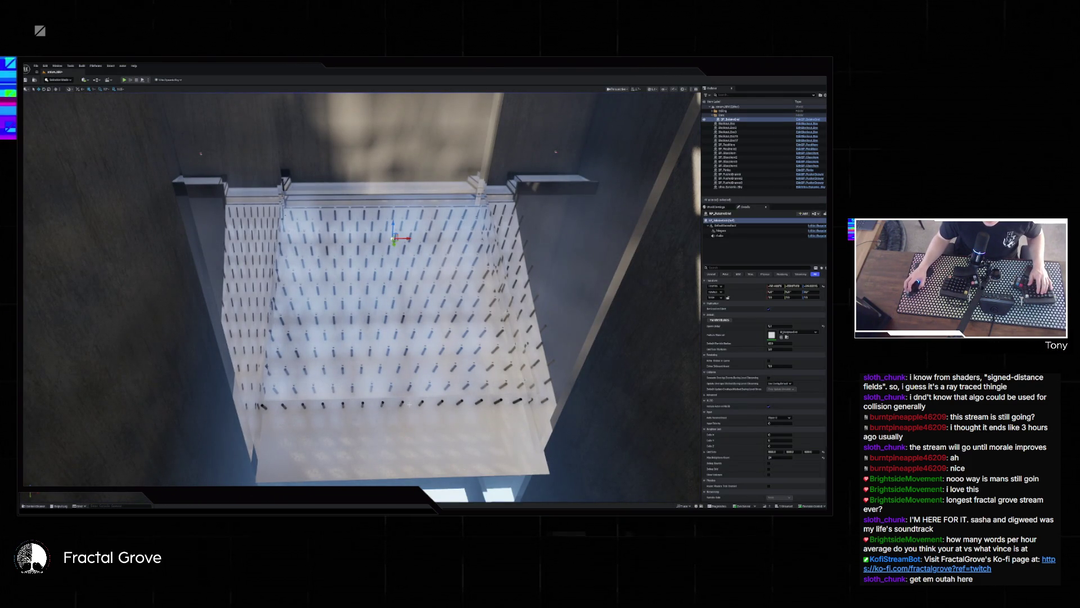
- Undo the glass panel's last move, slide it left and widen it to the right
mouse_move(280, 179)
mouse_down()
mouse_move(231, 253)
mouse_move(278, 374)
mouse_move(653, 443)
mouse_up()
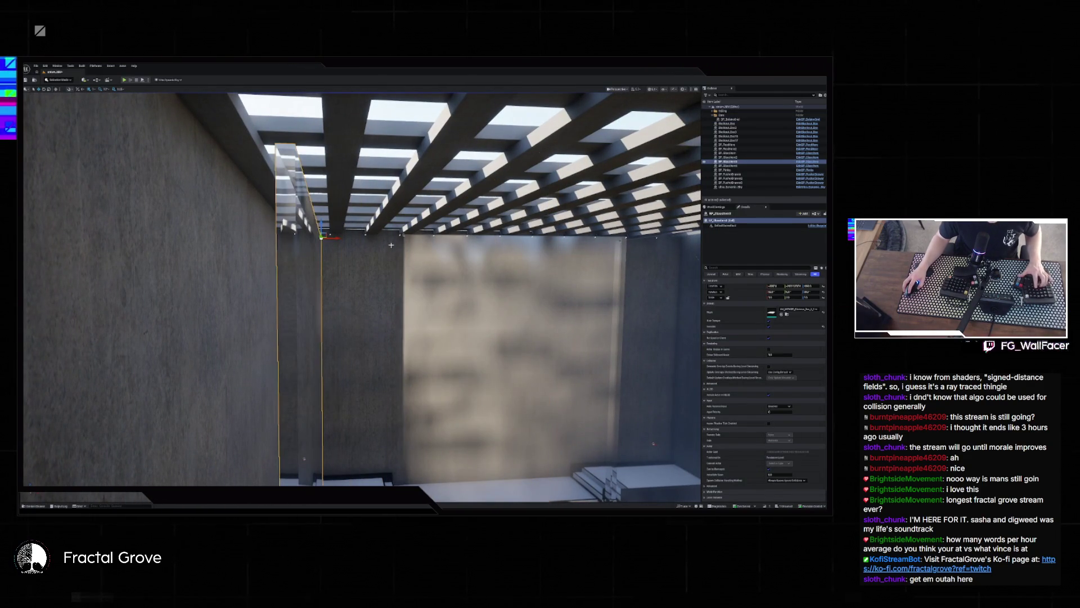
key(ctrl+z)
click(425, 235)
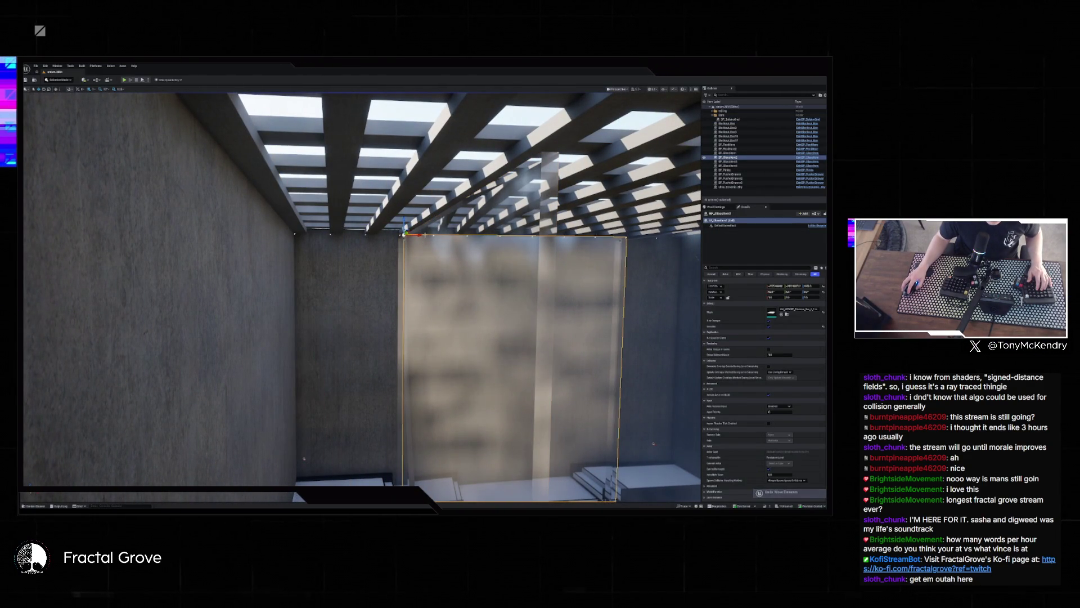
drag(421, 236, 303, 239)
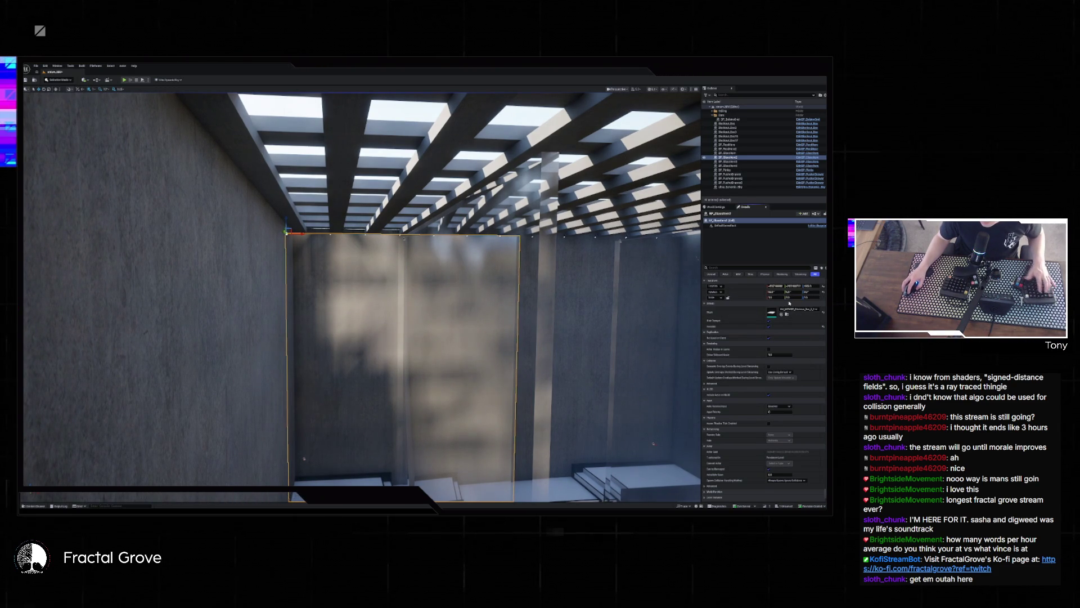
drag(792, 304, 818, 304)
- Frame the glass panel and extend its right edge slightly along the wall
key(f)
drag(360, 293, 495, 293)
drag(775, 297, 785, 297)
mouse_move(360, 292)
mouse_down()
mouse_move(360, 237)
mouse_move(309, 249)
mouse_up()
mouse_move(416, 272)
mouse_down()
mouse_move(341, 230)
mouse_move(418, 271)
mouse_up()
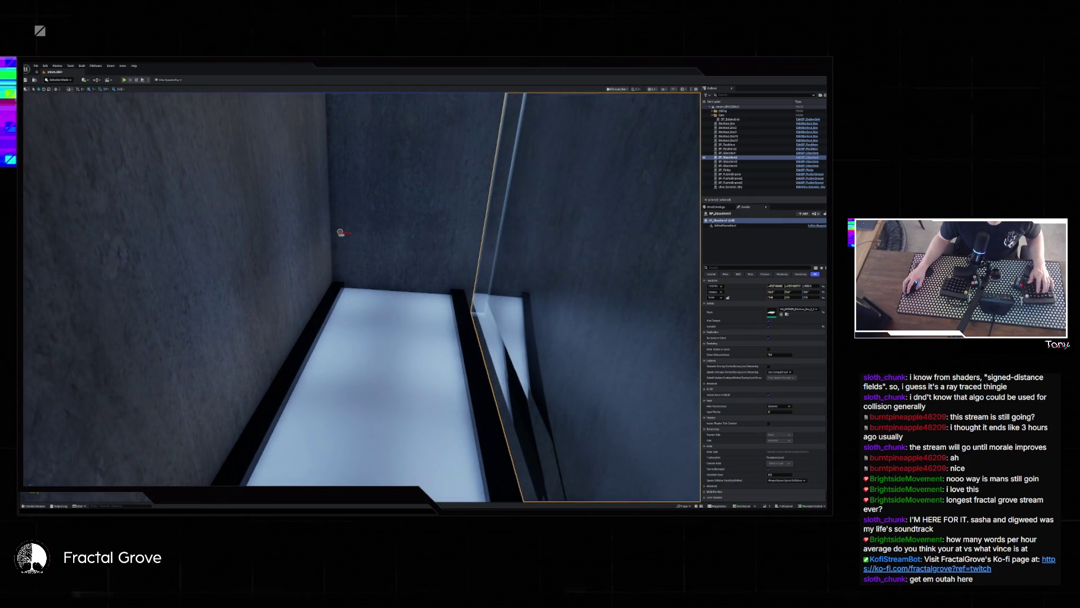
- Select the small post actors by the wall and rotate one with the rotate gizmo
click(341, 231)
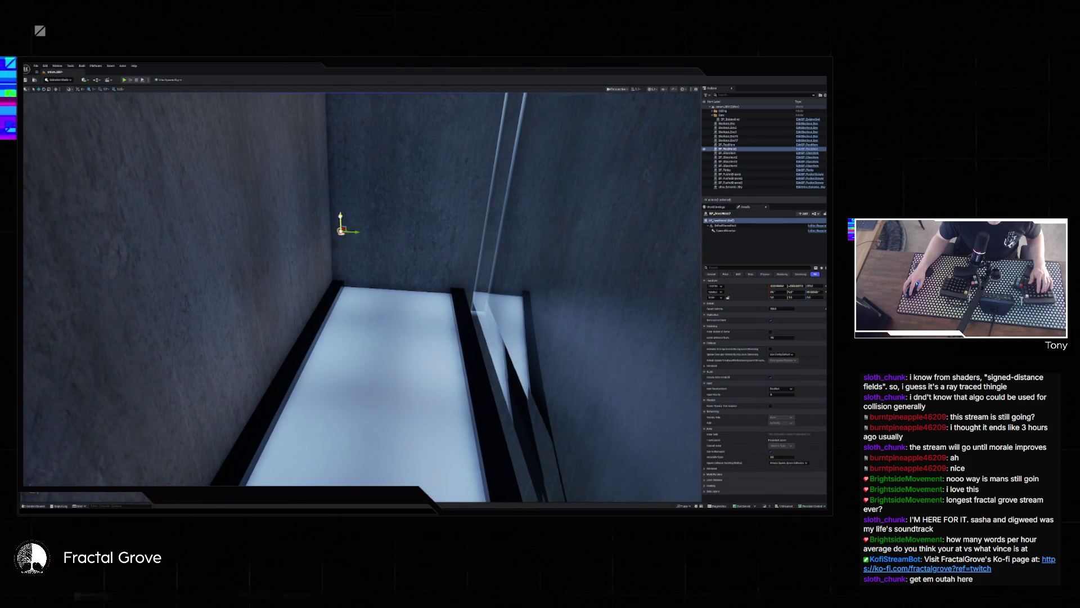
drag(317, 225, 317, 225)
click(331, 264)
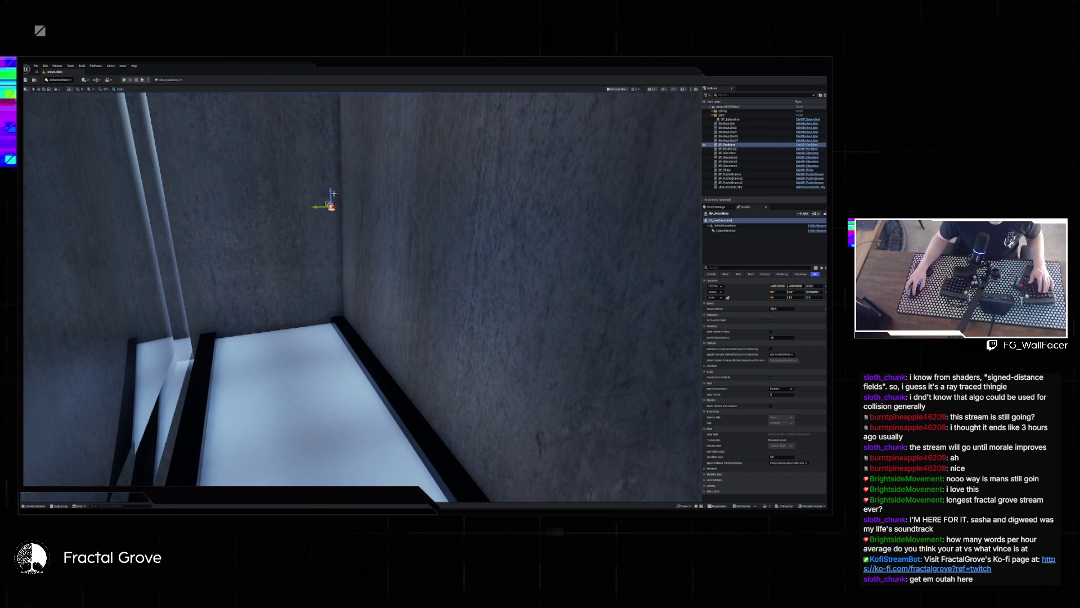
drag(316, 193, 316, 193)
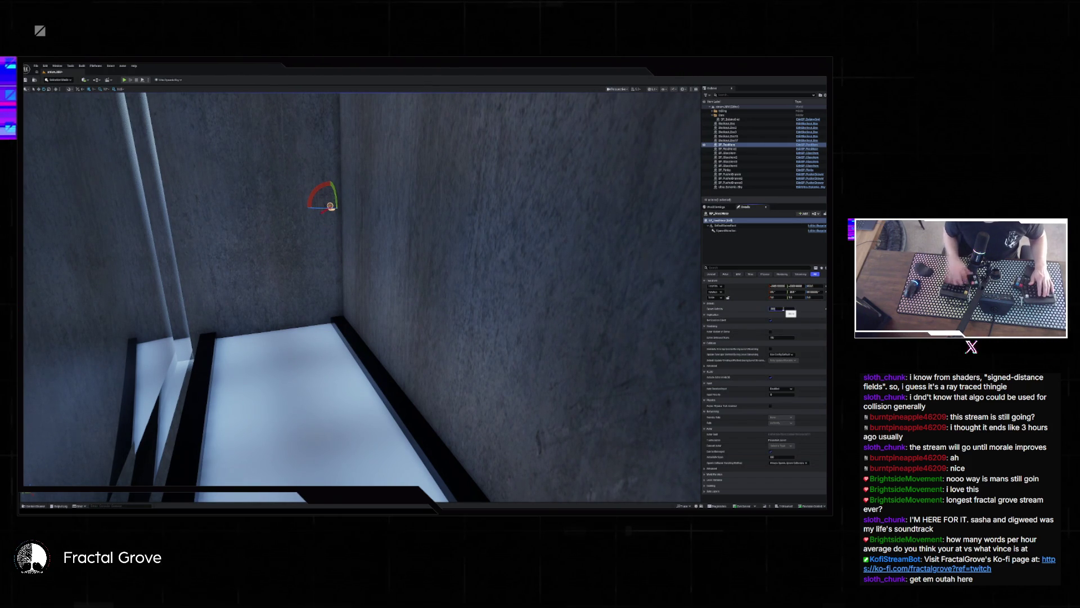
- Edit a value on BP_PostHere2 in Details and start the simulation with Alt+P
drag(416, 249, 416, 249)
click(423, 229)
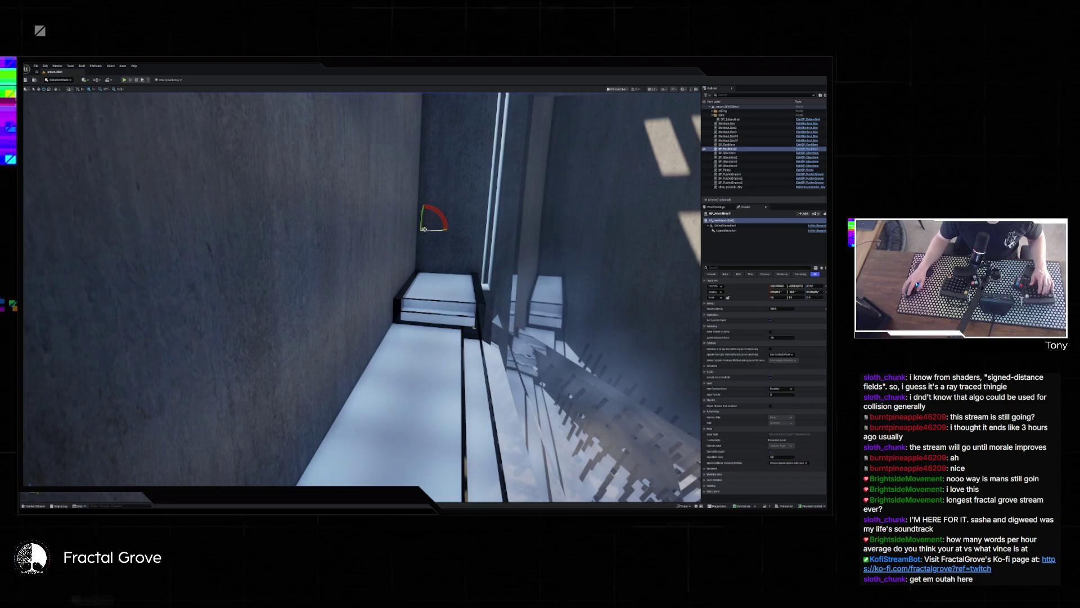
click(782, 308)
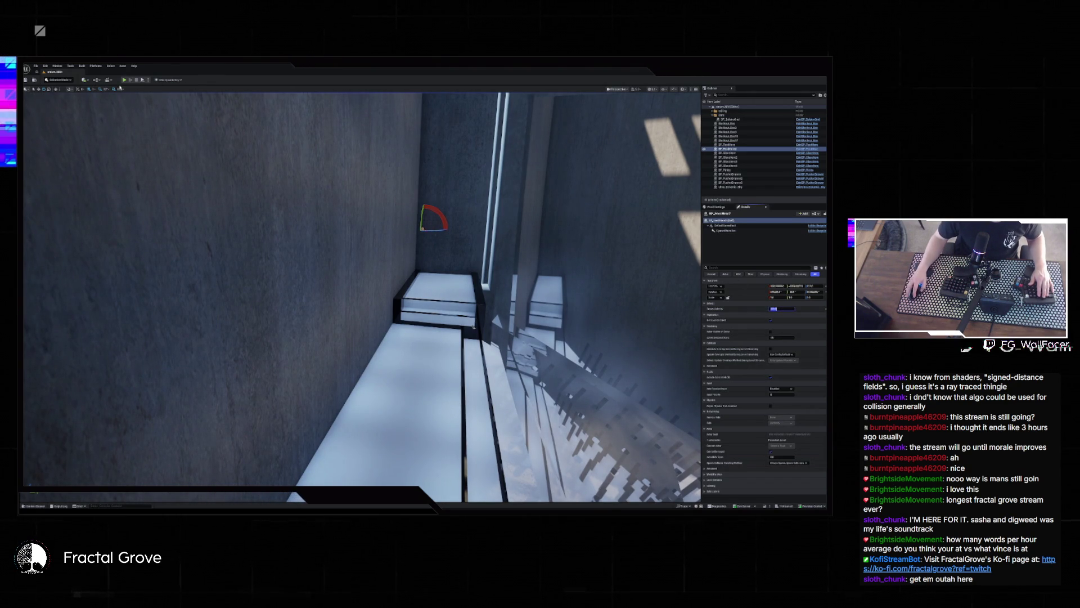
drag(416, 250, 416, 249)
drag(114, 304, 114, 304)
key(alt+p)
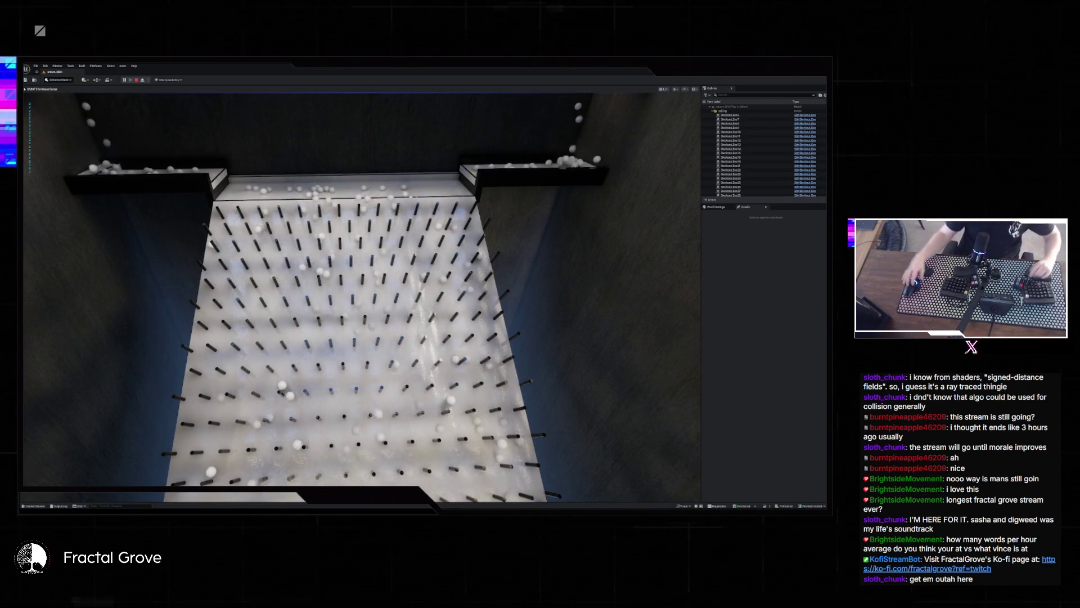
- Stop the simulation after the balls run through the pegs and zoom the view out
key(Escape)
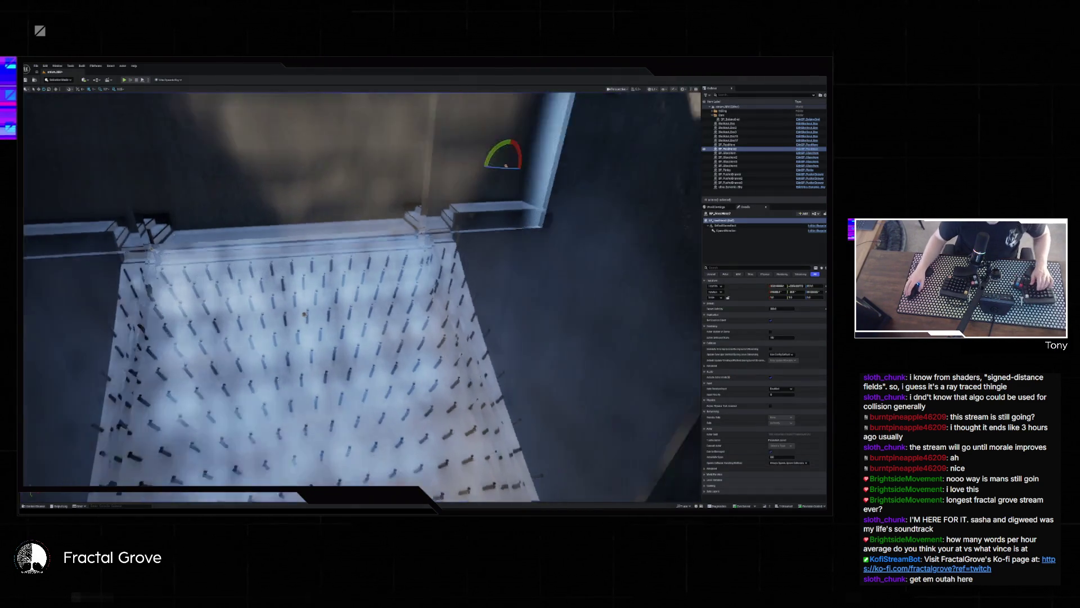
scroll(362, 289, down, 3)
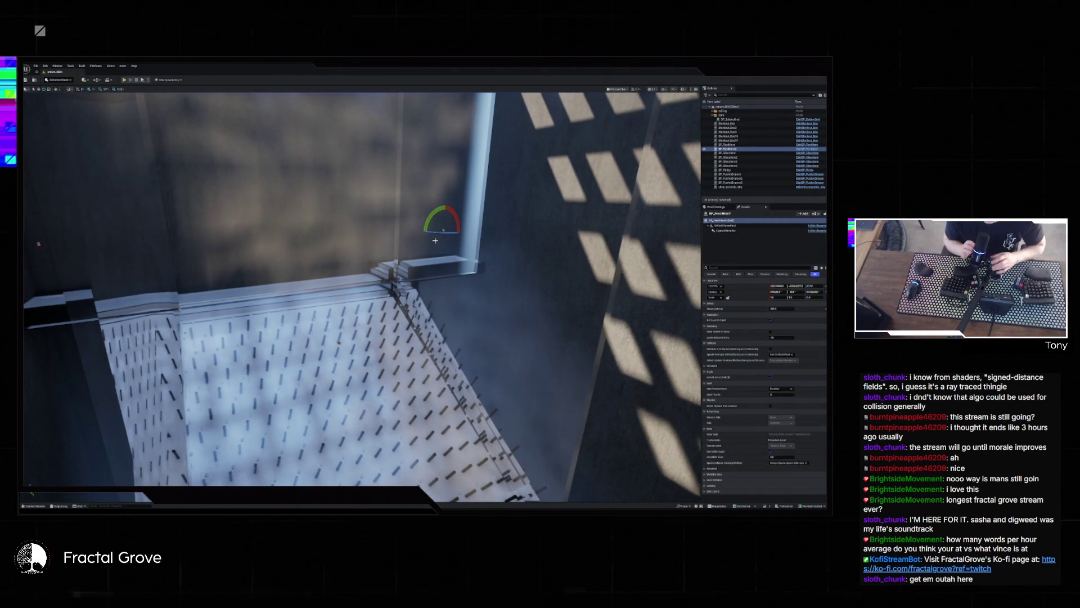
- Rotate the small actor on the ledge so its arrow points downward
drag(466, 274, 332, 284)
mouse_move(394, 387)
mouse_down()
mouse_move(416, 330)
mouse_move(421, 355)
mouse_move(401, 290)
mouse_up()
mouse_move(235, 248)
mouse_down()
mouse_move(230, 257)
mouse_move(239, 225)
mouse_move(243, 254)
mouse_move(247, 228)
mouse_move(247, 242)
mouse_up()
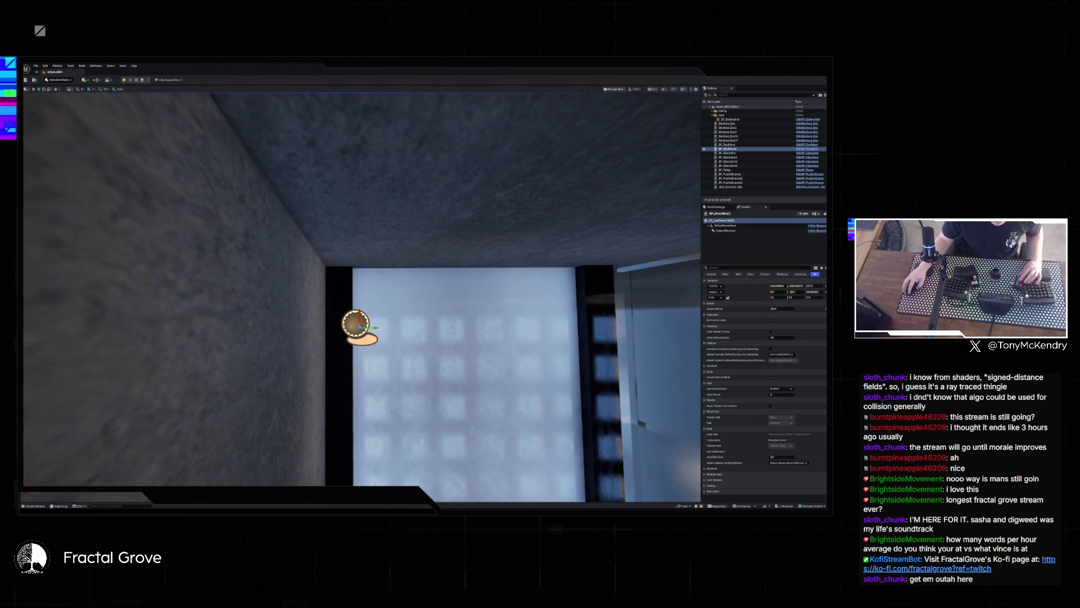
- Alt-drag copies of the actor into a row of three along the wall, then briefly test play
mouse_move(357, 325)
alt+mouse_down()
mouse_move(585, 325)
mouse_move(478, 325)
mouse_move(95, 435)
mouse_move(386, 302)
mouse_move(398, 410)
mouse_move(415, 402)
mouse_move(425, 278)
alt+mouse_up()
click(425, 279)
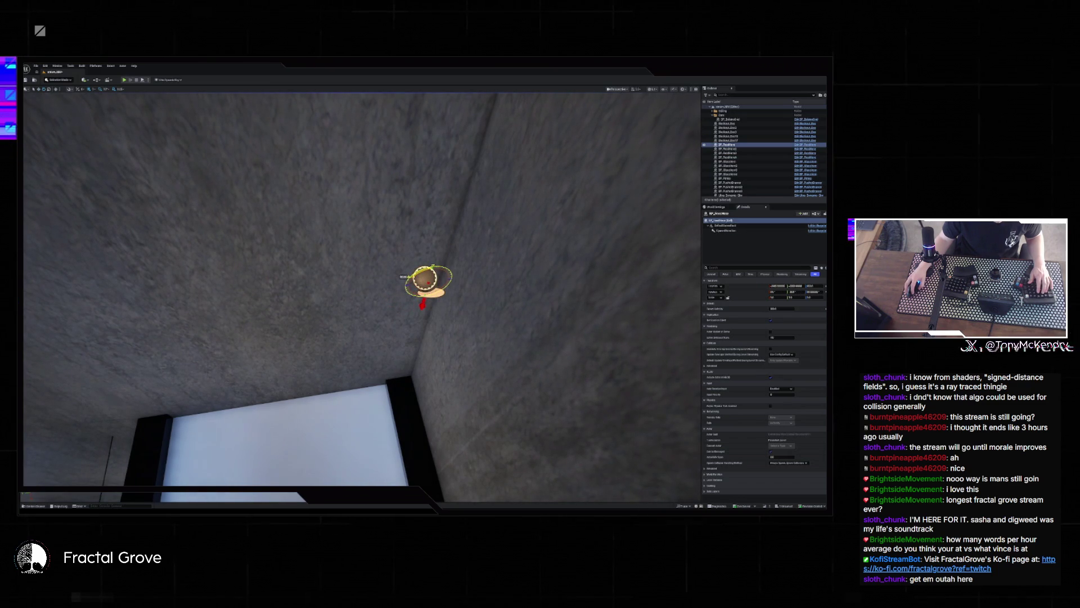
drag(425, 279, 150, 314)
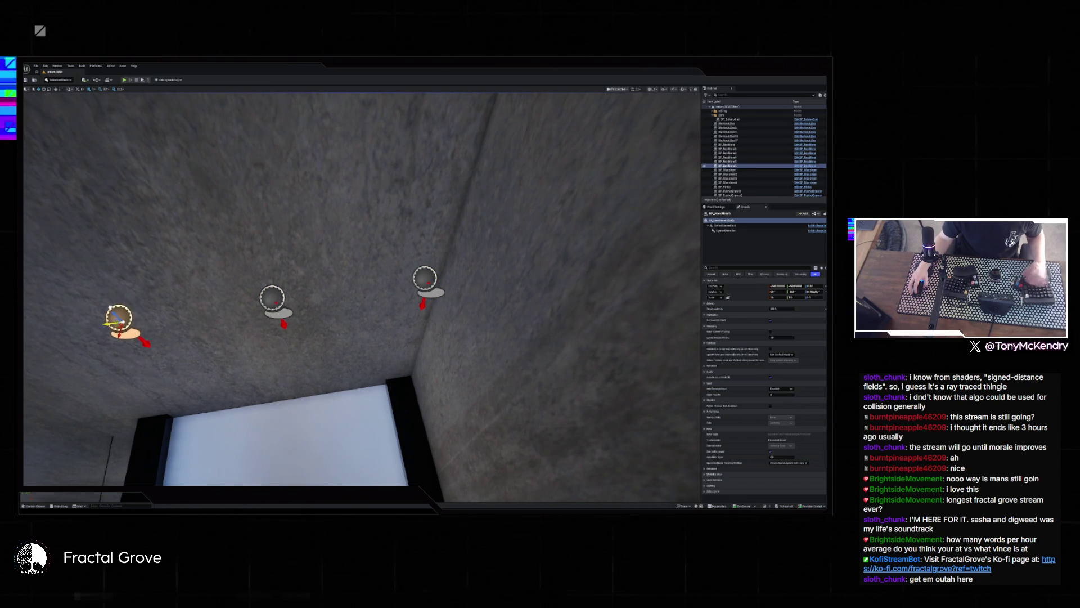
click(124, 80)
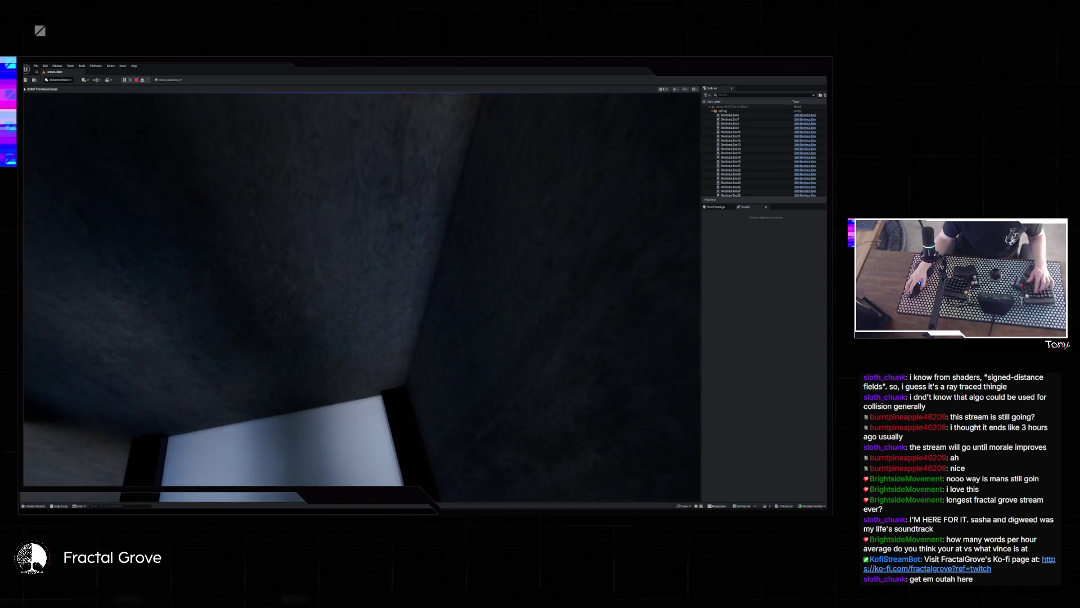
key(Escape)
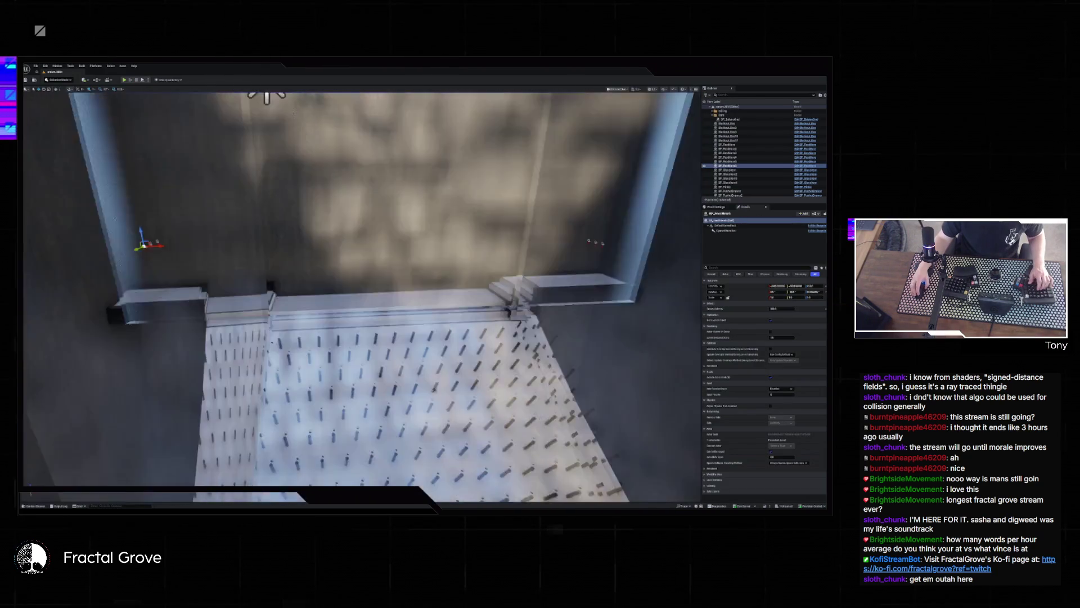
- Run the test play again with Alt+P to watch the balls drop, then stop it
key(alt+p)
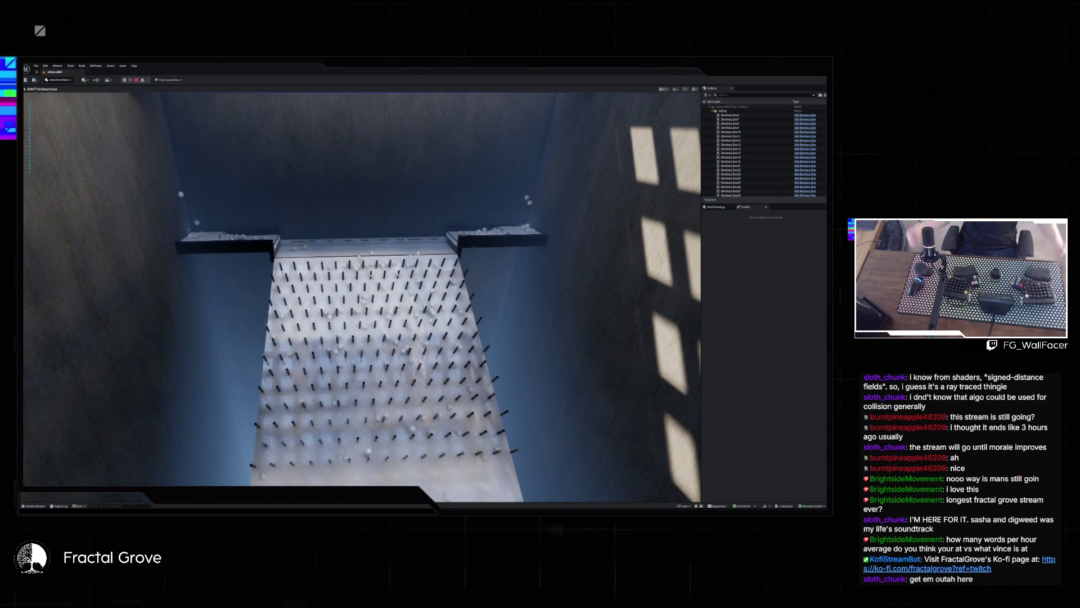
key(Escape)
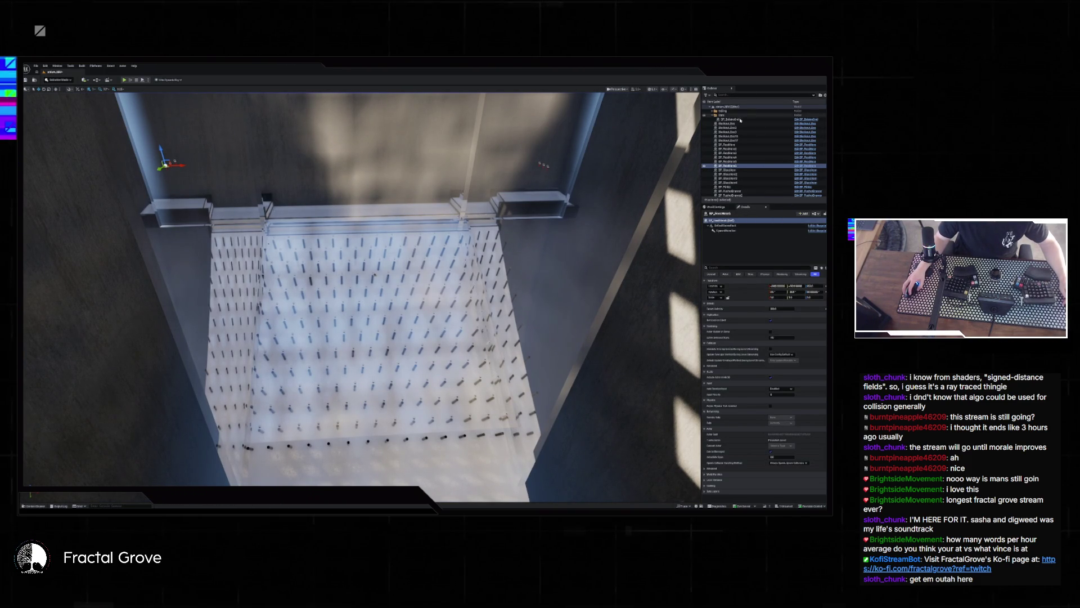
- Open BP_BalanceGrid's event graph with Ctrl+E and pan over to the Spawner node
click(741, 118)
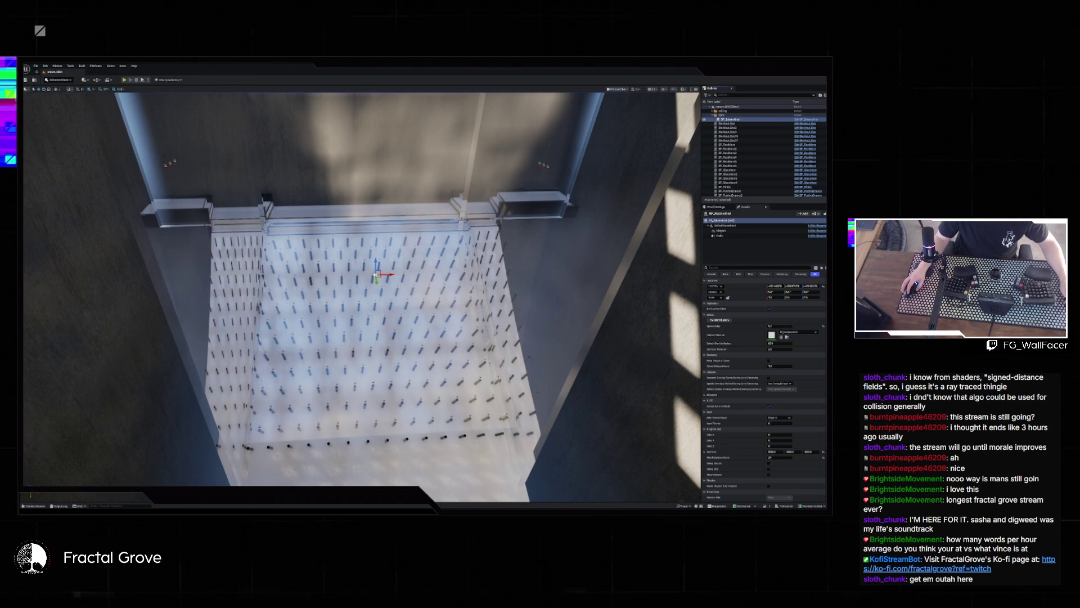
key(ctrl+e)
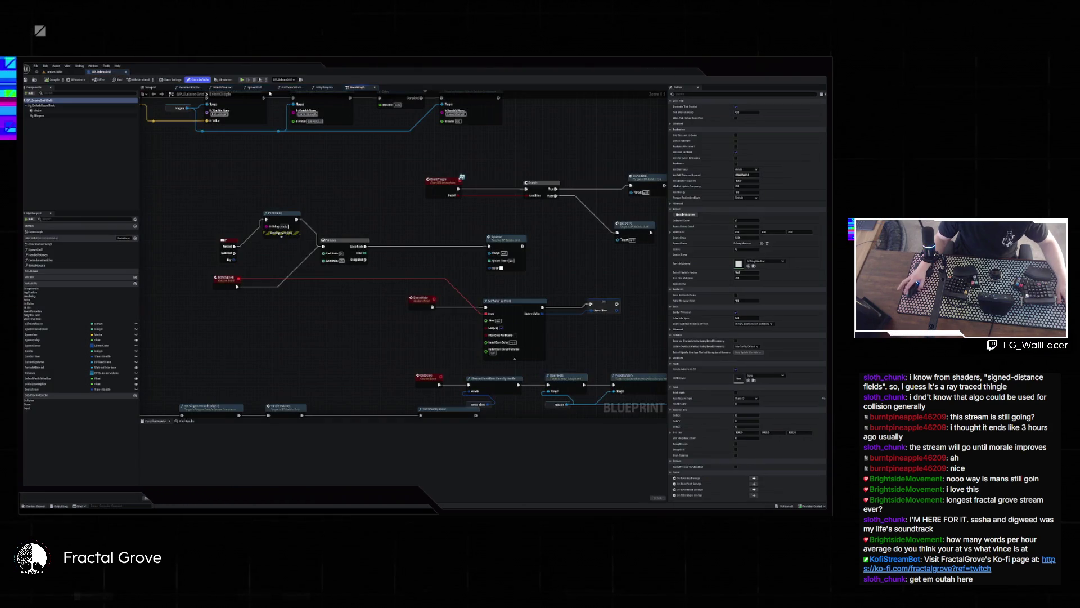
mouse_move(215, 125)
mouse_down()
mouse_move(396, 147)
mouse_move(146, 90)
mouse_up()
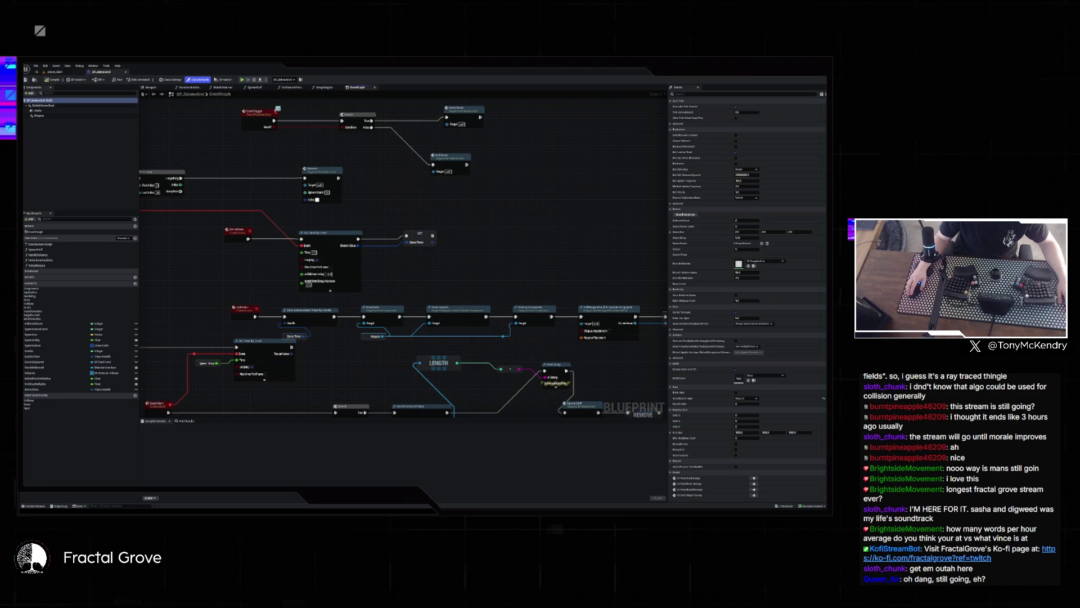
mouse_move(278, 108)
mouse_down()
mouse_move(198, 230)
mouse_move(552, 309)
mouse_move(304, 338)
mouse_up()
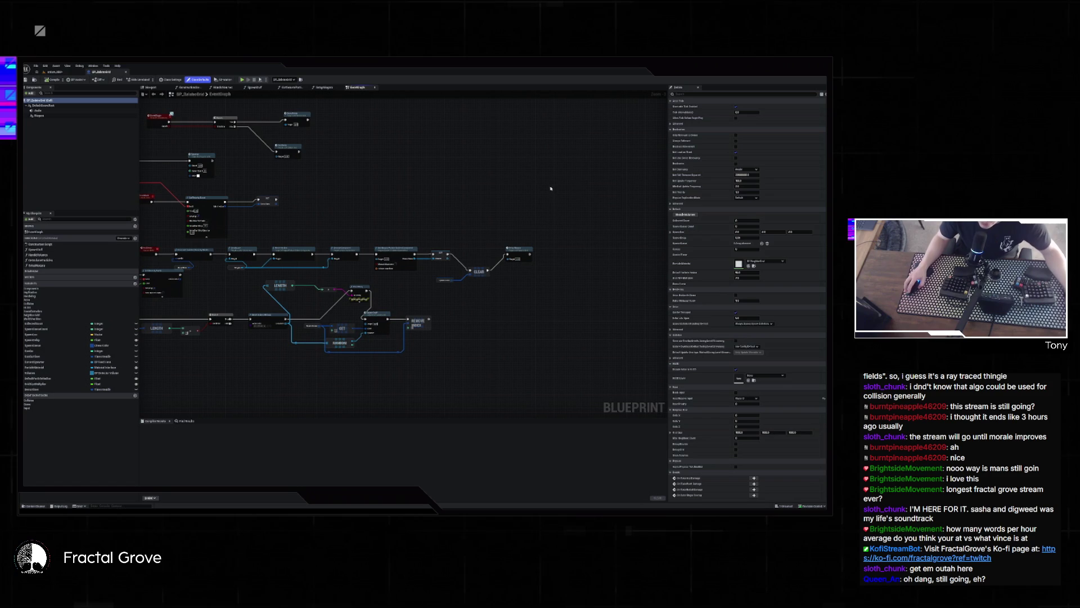
click(480, 274)
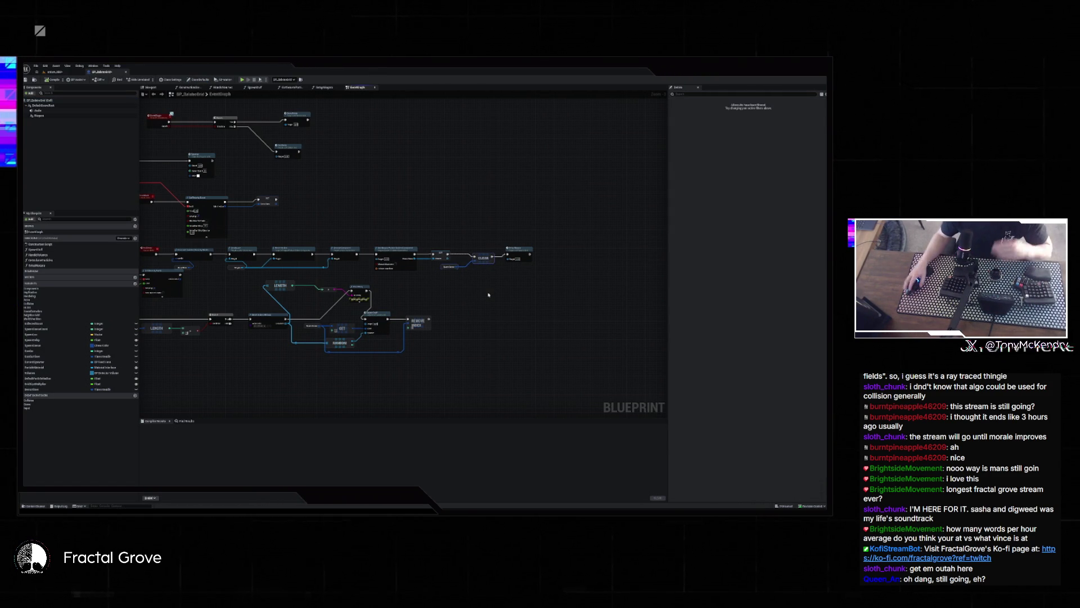
drag(441, 171, 556, 201)
scroll(523, 298, up, 2)
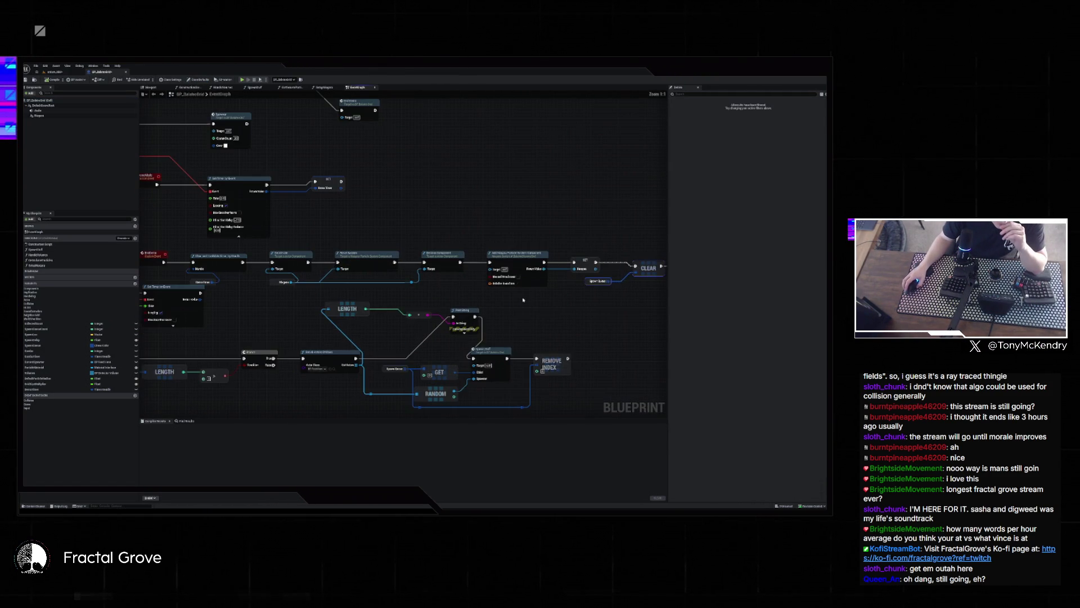
drag(535, 319, 595, 291)
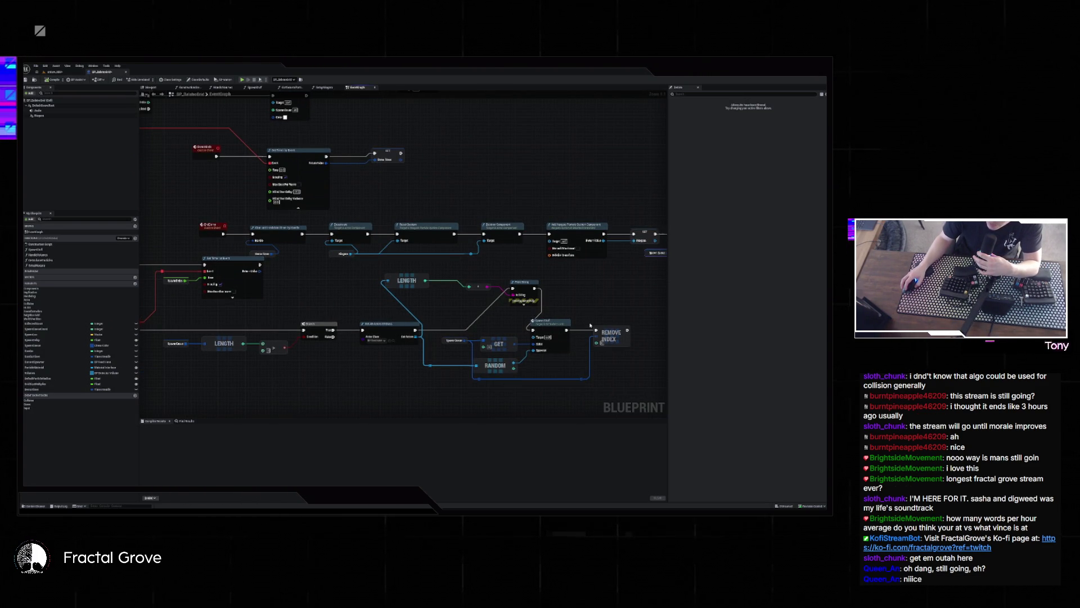
drag(469, 298, 451, 238)
- Set the Spawner's Color pin to black, return to the level and start a test play
click(452, 231)
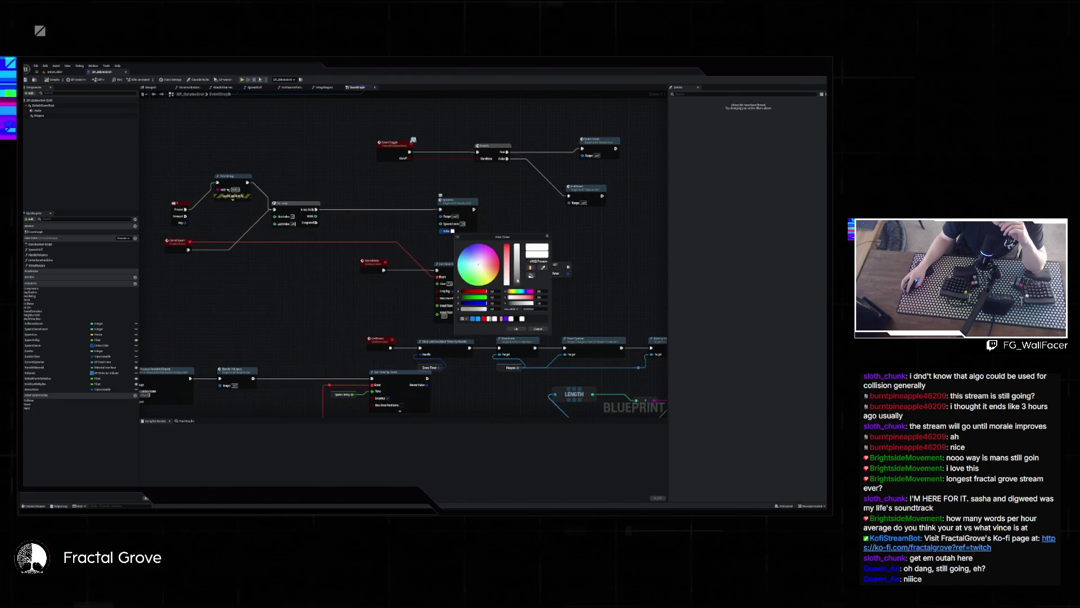
click(516, 329)
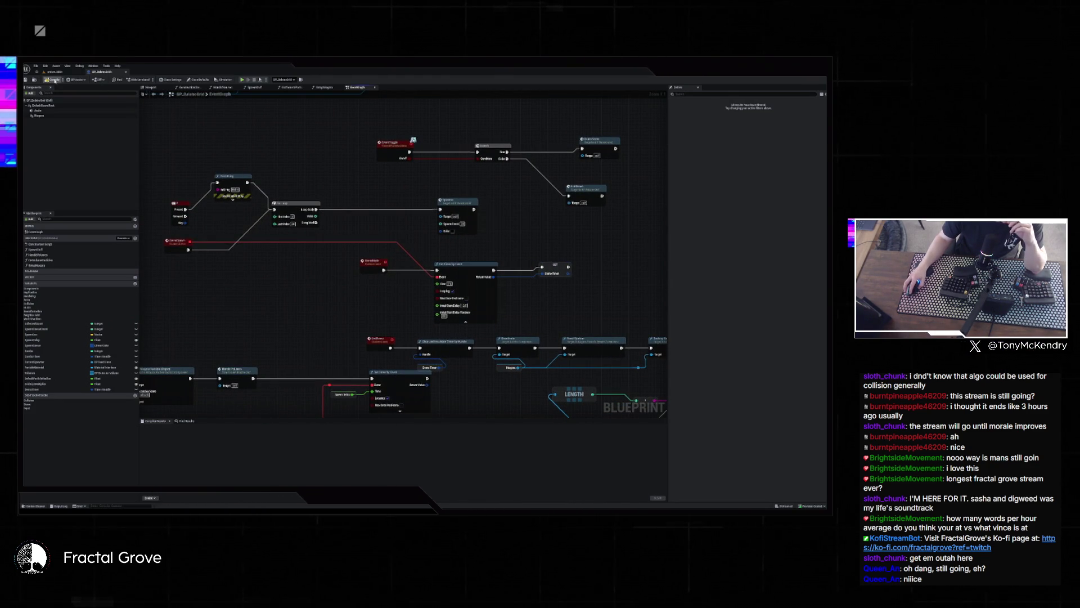
click(61, 72)
click(124, 80)
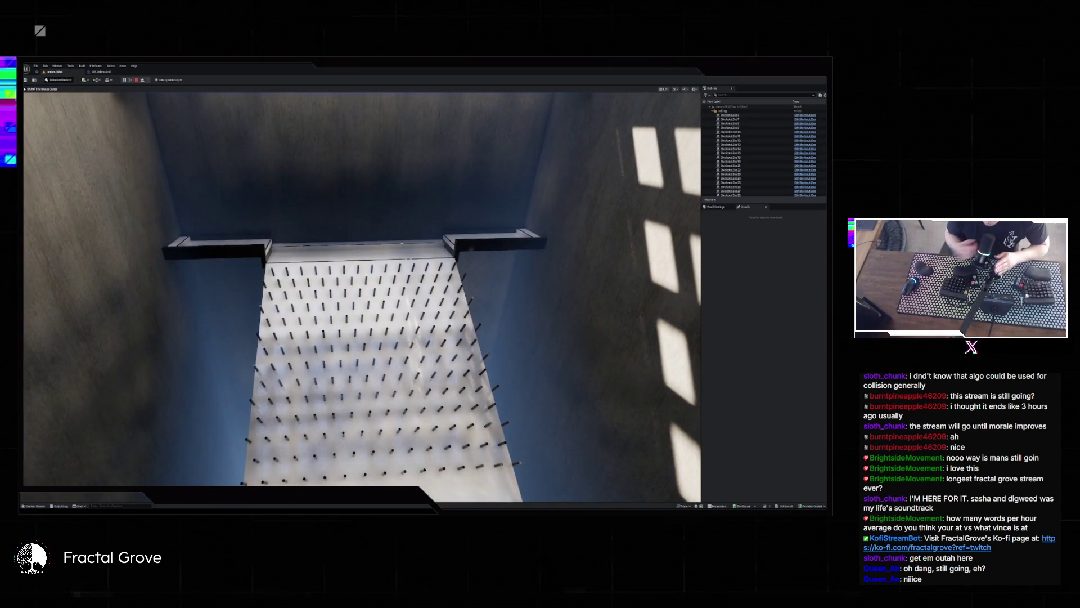
key(super)
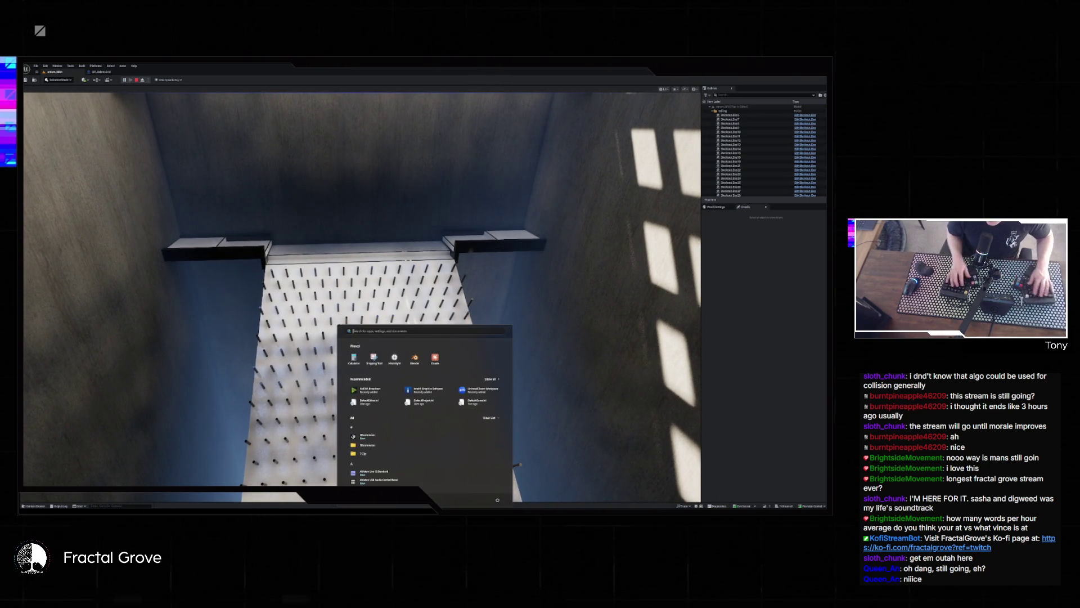
- Return to the running play session, watch the black balls cascade through the pegs, then end play
key(super)
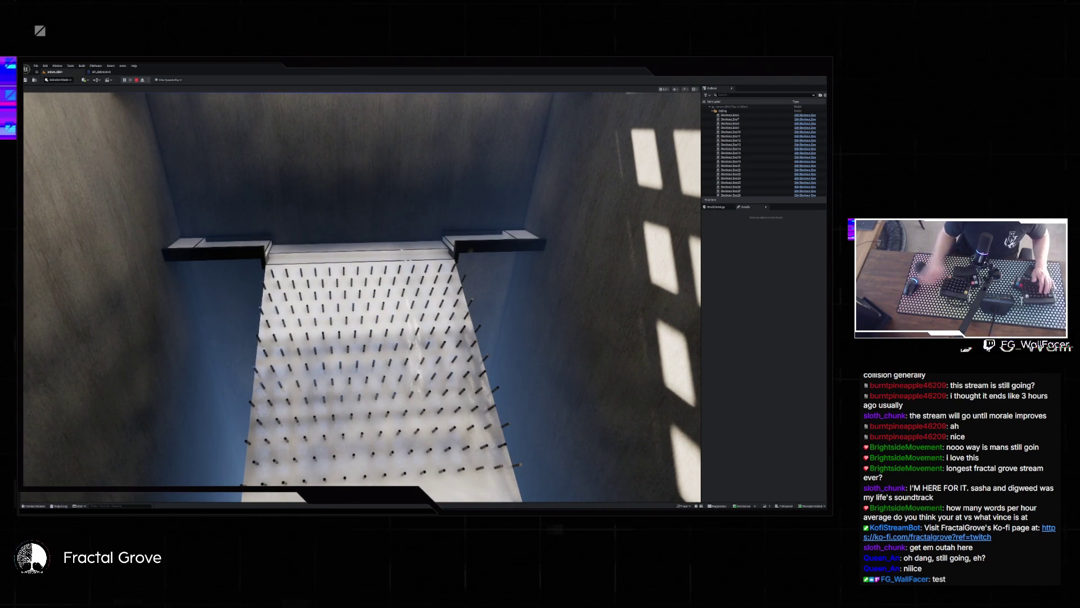
click(455, 214)
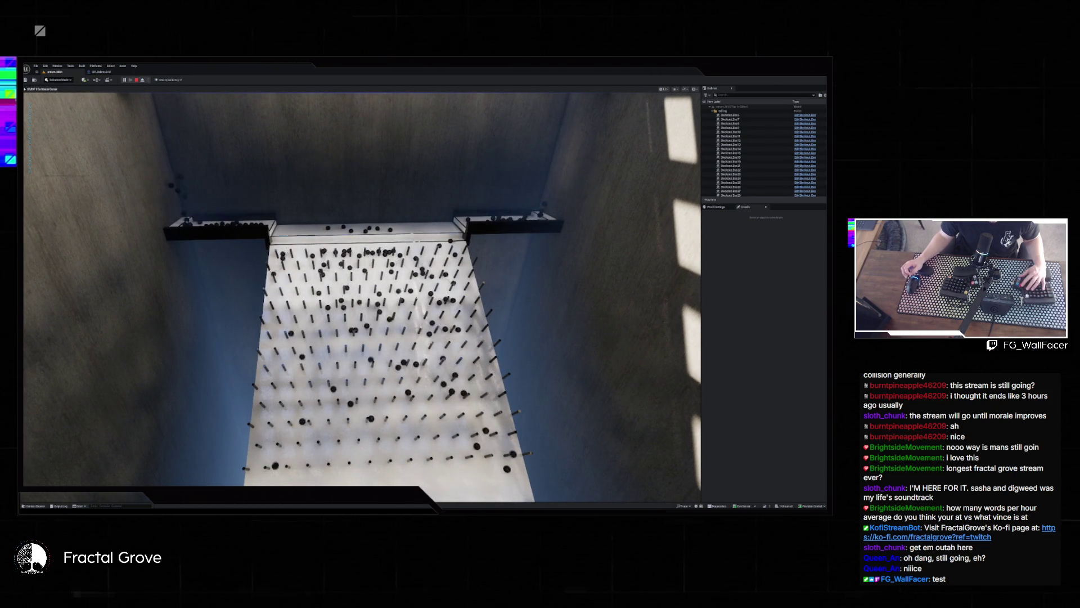
key(Escape)
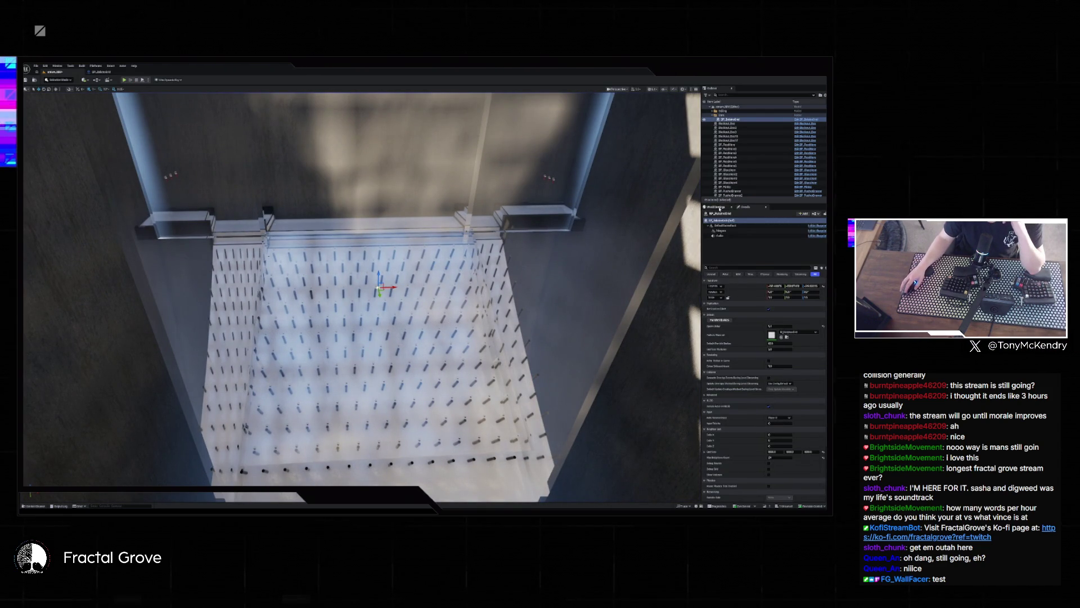
- Set the physics value in the level's World Settings to 20000
click(713, 208)
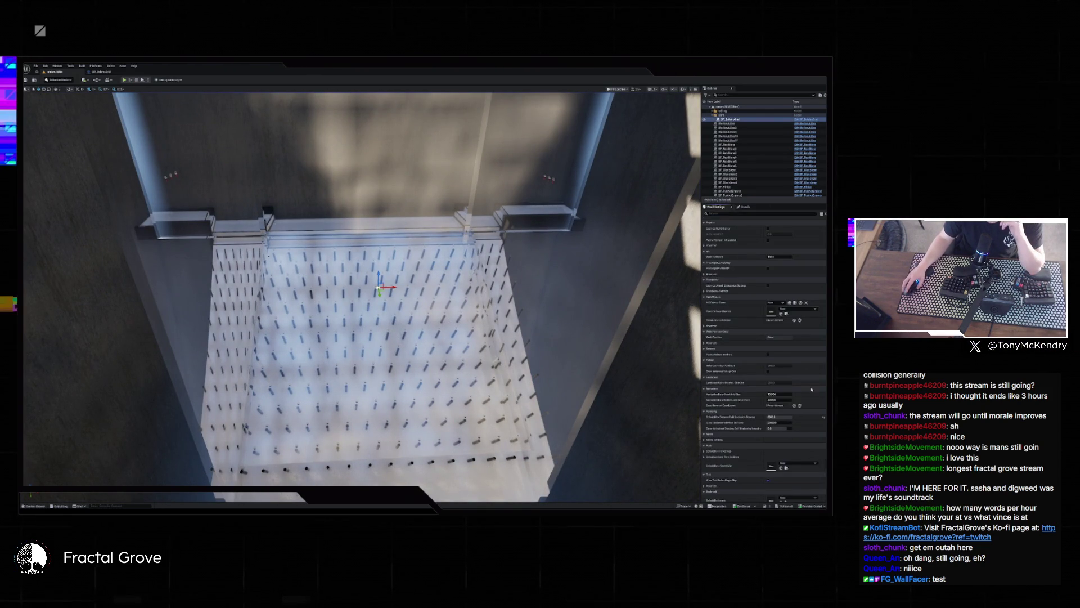
click(774, 422)
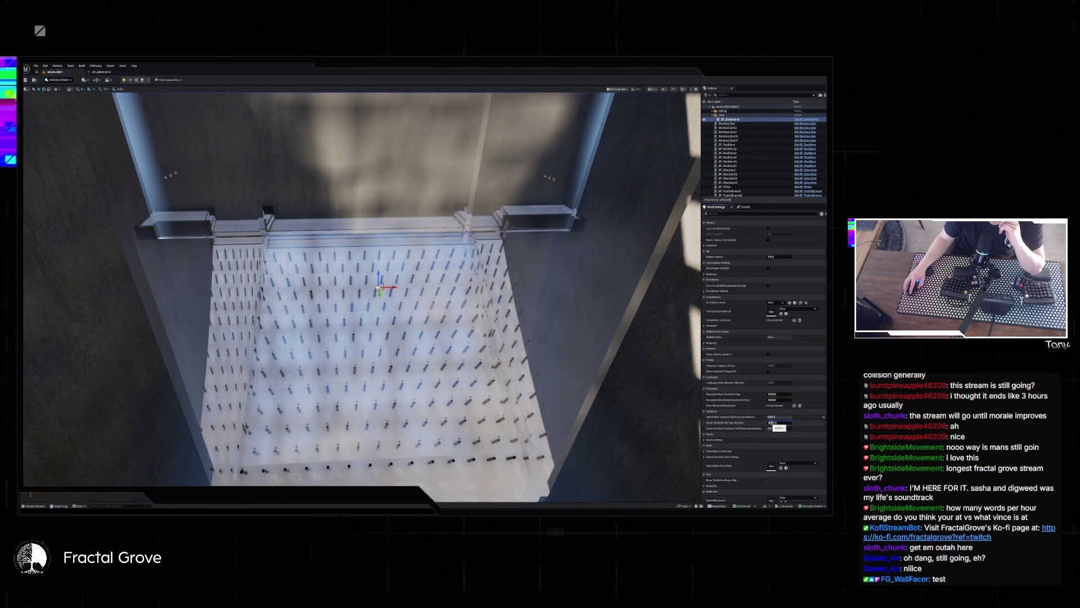
text(20000)
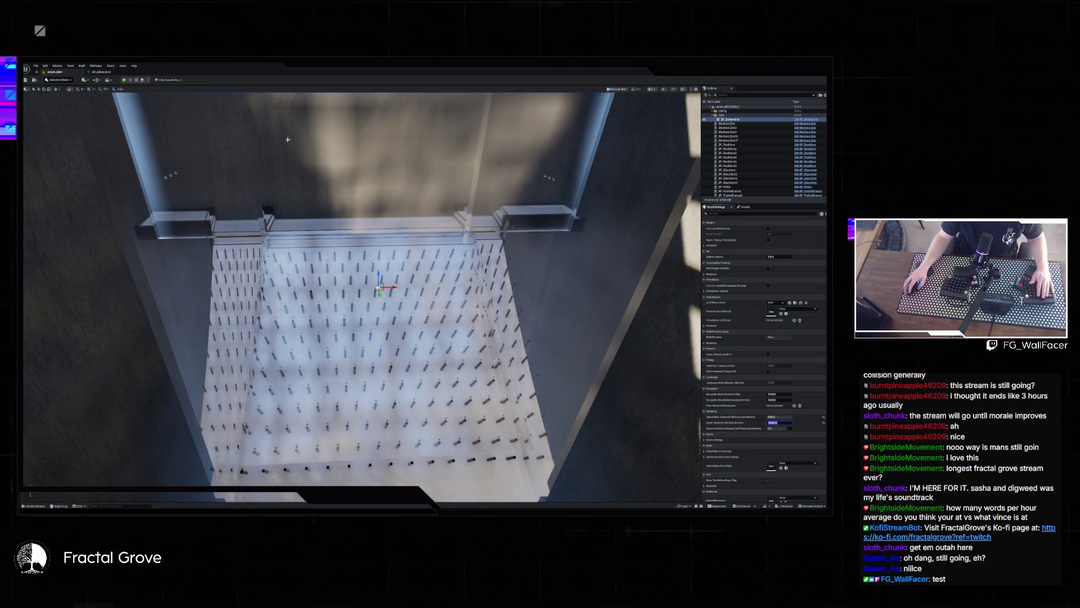
key(Return)
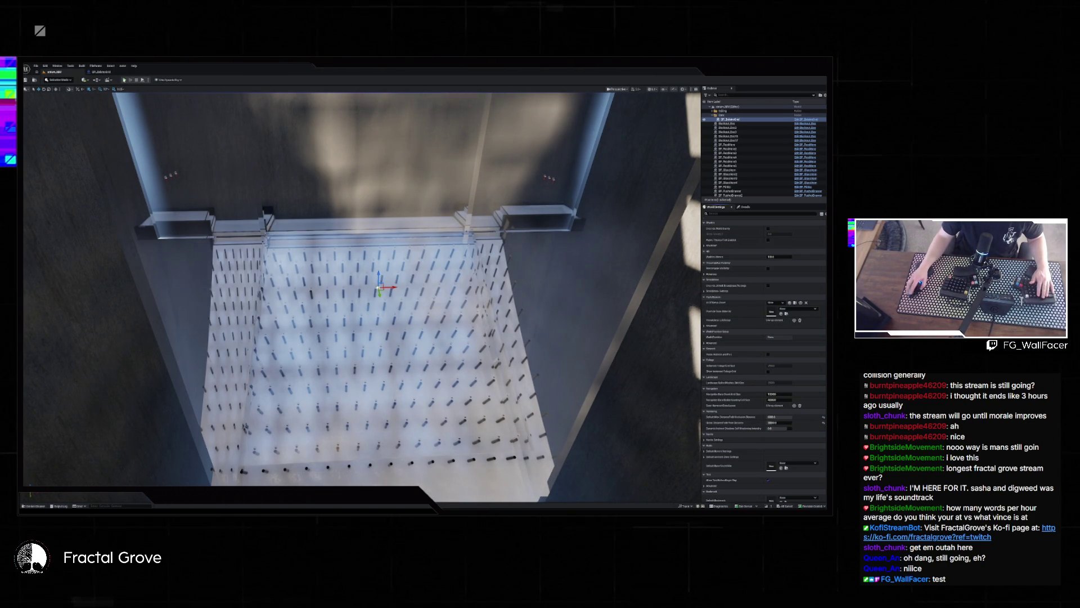
- Test-play the level with the 20000 setting, stop, and select another blueprint actor in the Outliner
key(alt+p)
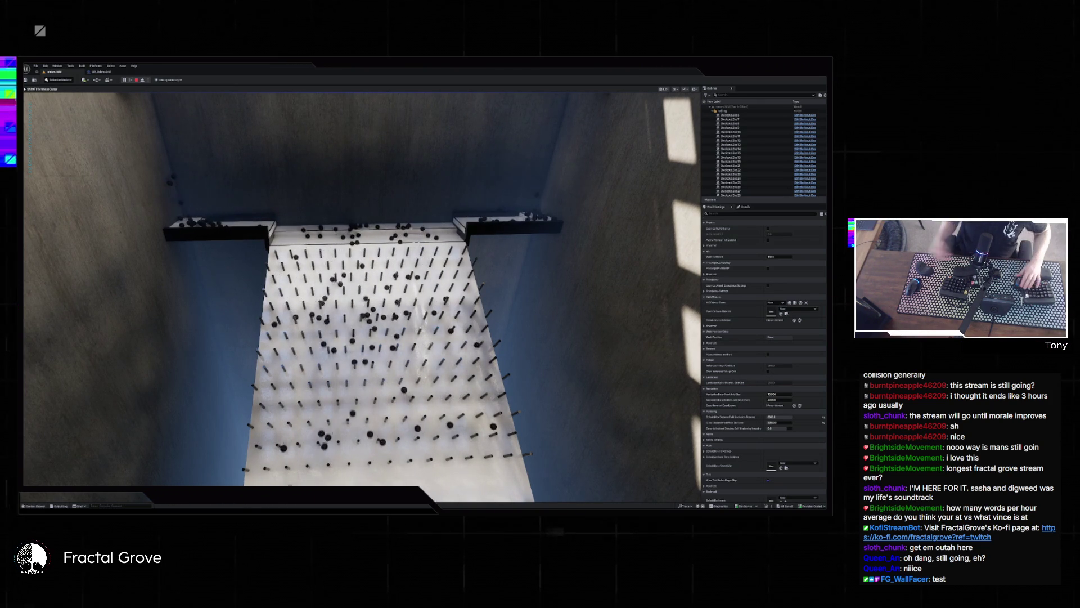
key(Escape)
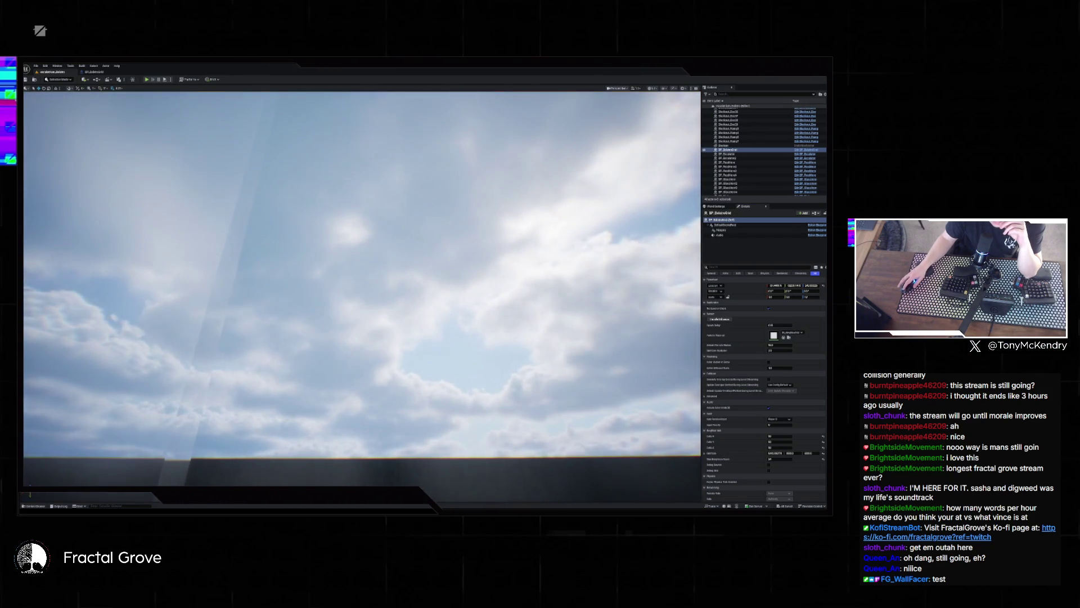
click(451, 346)
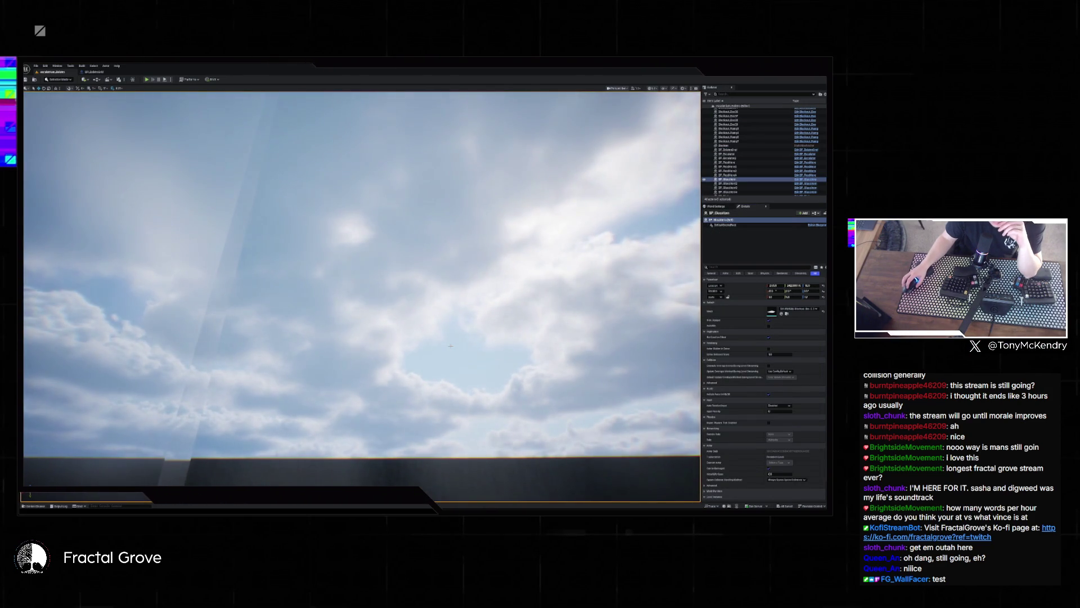
drag(451, 344, 449, 377)
click(442, 354)
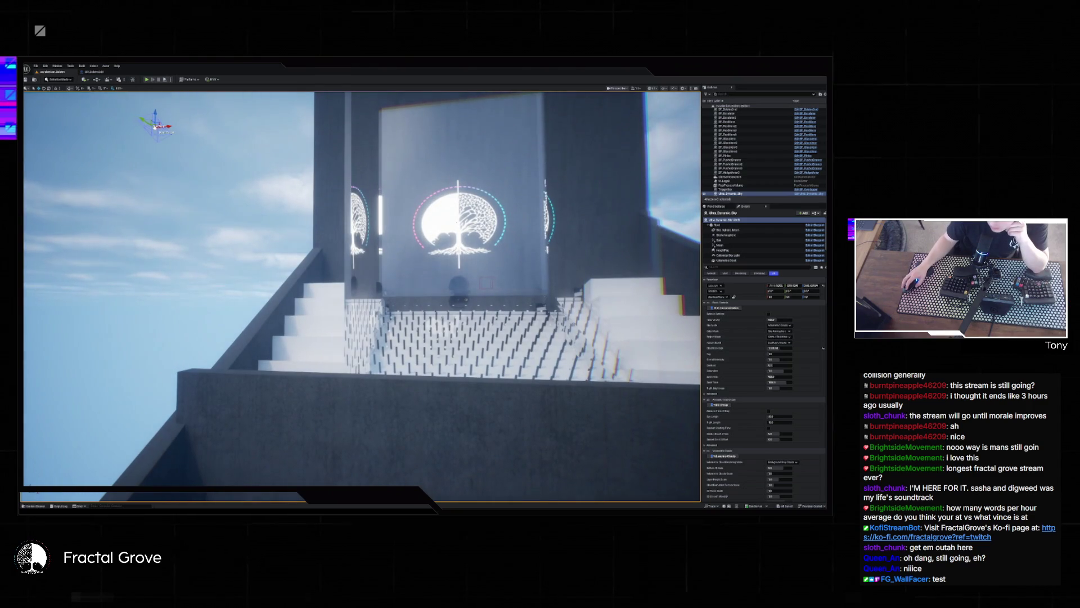
scroll(817, 388, down, 5)
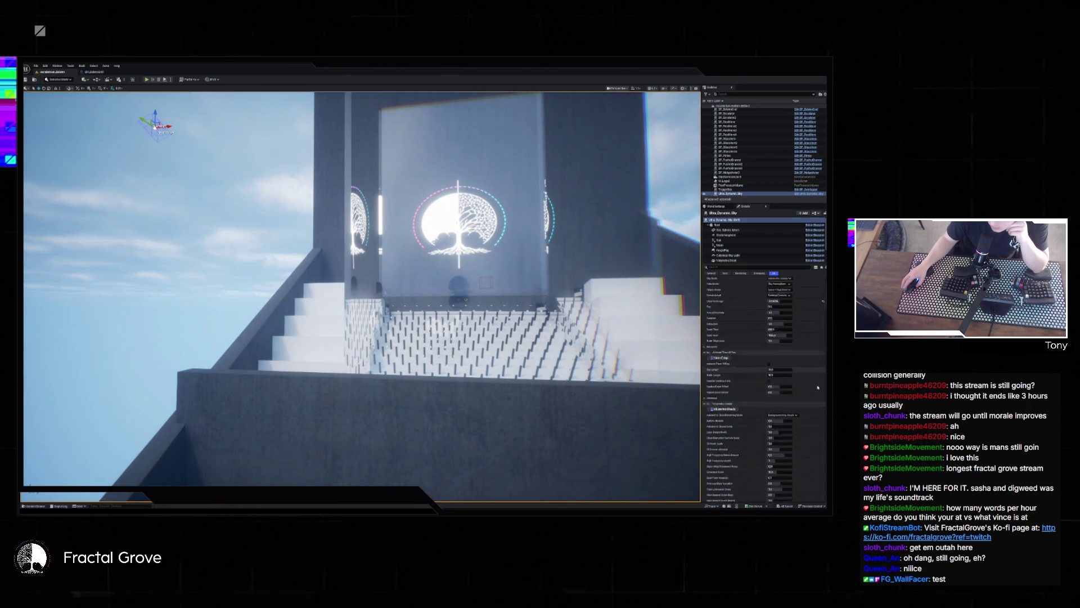
scroll(816, 388, down, 10)
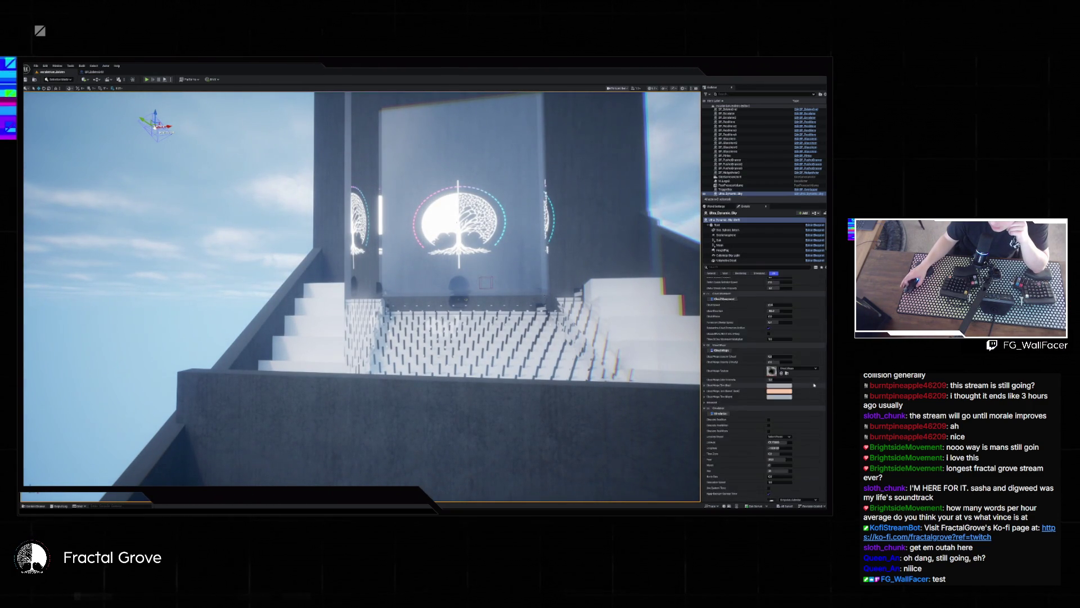
scroll(814, 386, down, 15)
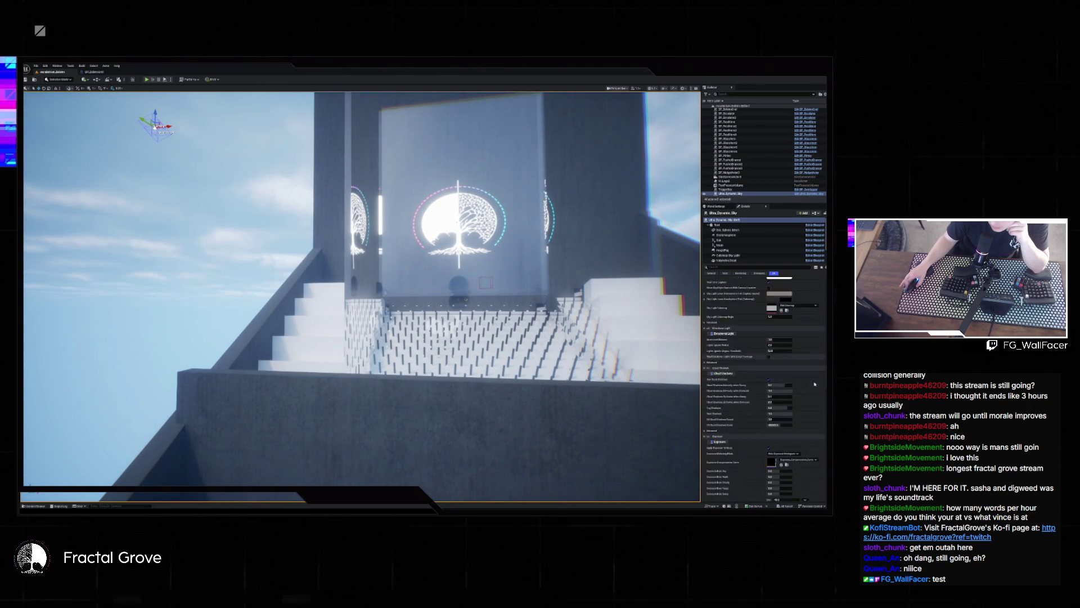
scroll(815, 383, down, 10)
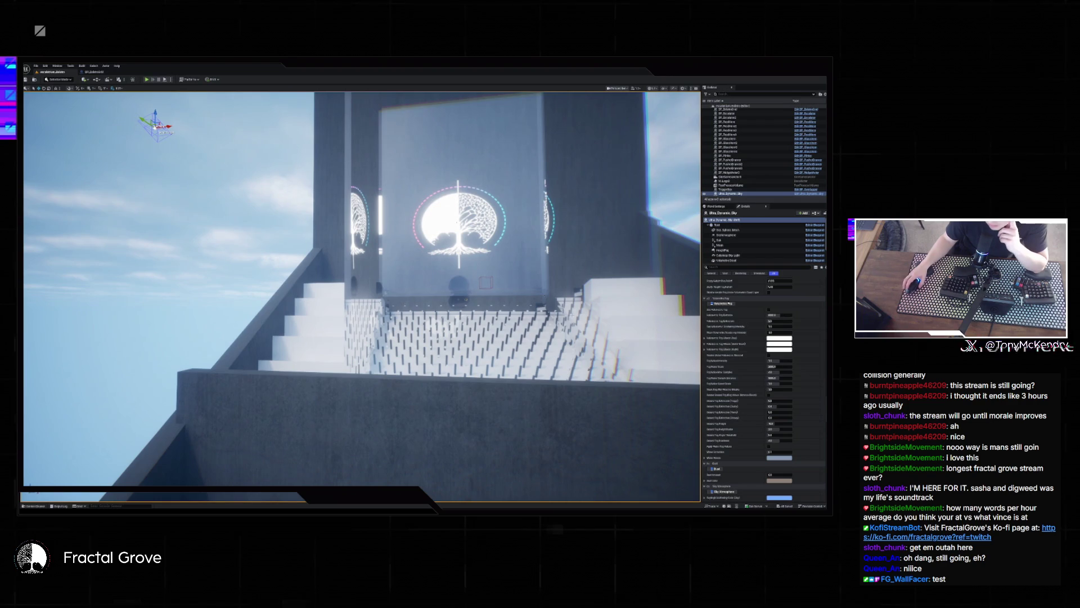
scroll(815, 416, down, 15)
scroll(814, 416, down, 15)
scroll(813, 416, down, 4)
scroll(813, 416, down, 10)
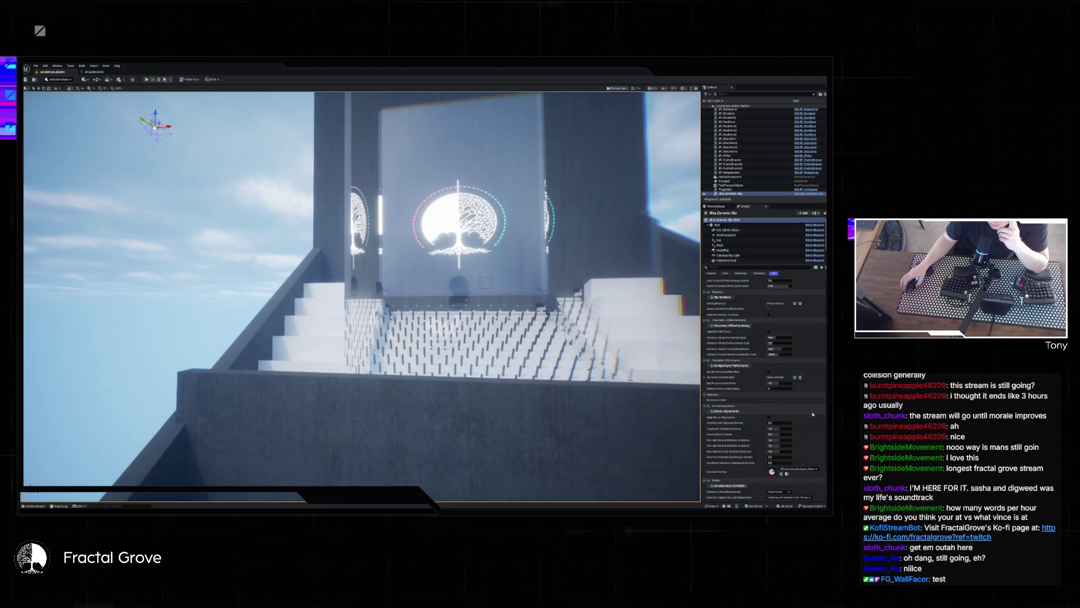
scroll(824, 284, up, 20)
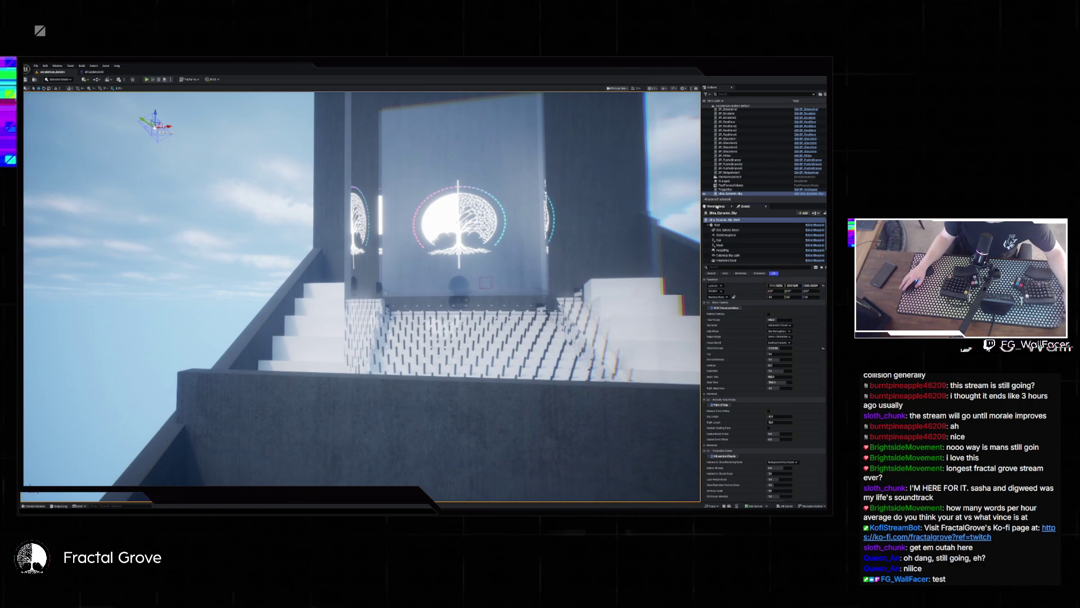
- Show the level's World Settings and scroll through its property list
click(717, 206)
scroll(819, 286, down, 3)
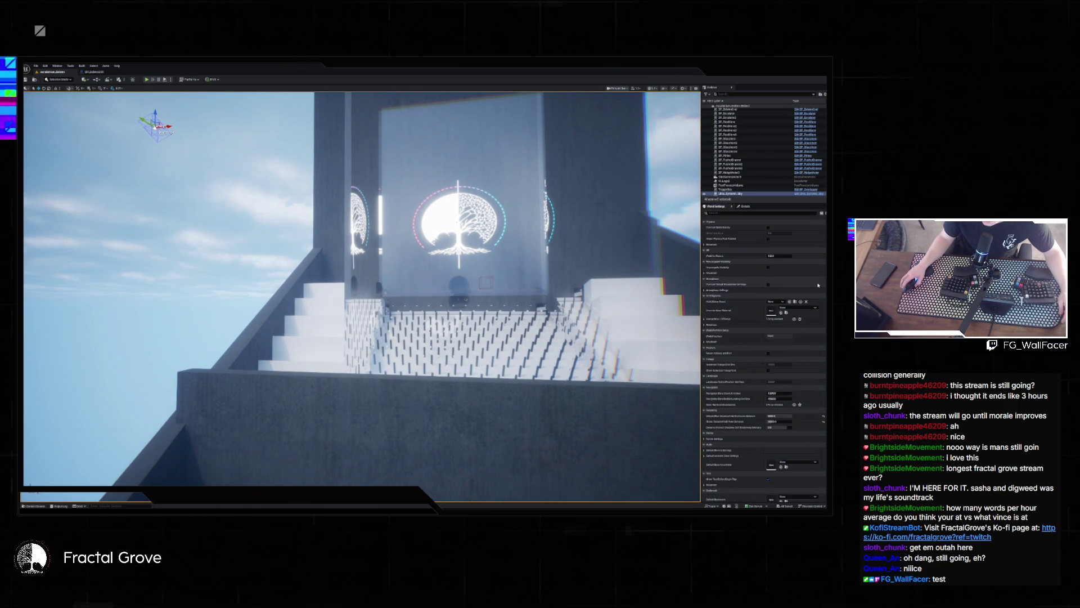
scroll(818, 285, down, 2)
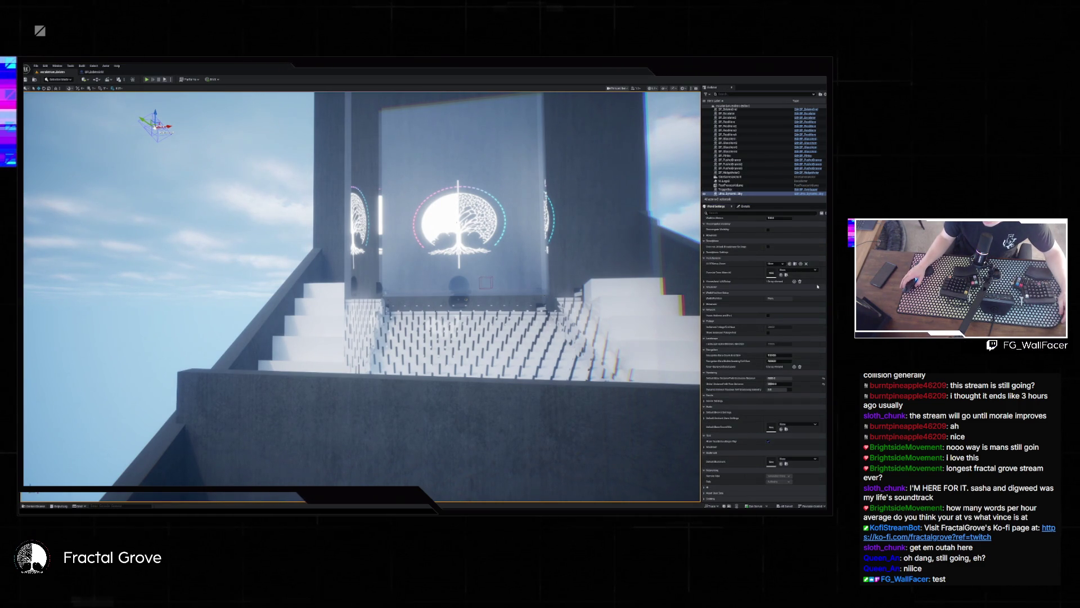
scroll(815, 289, up, 5)
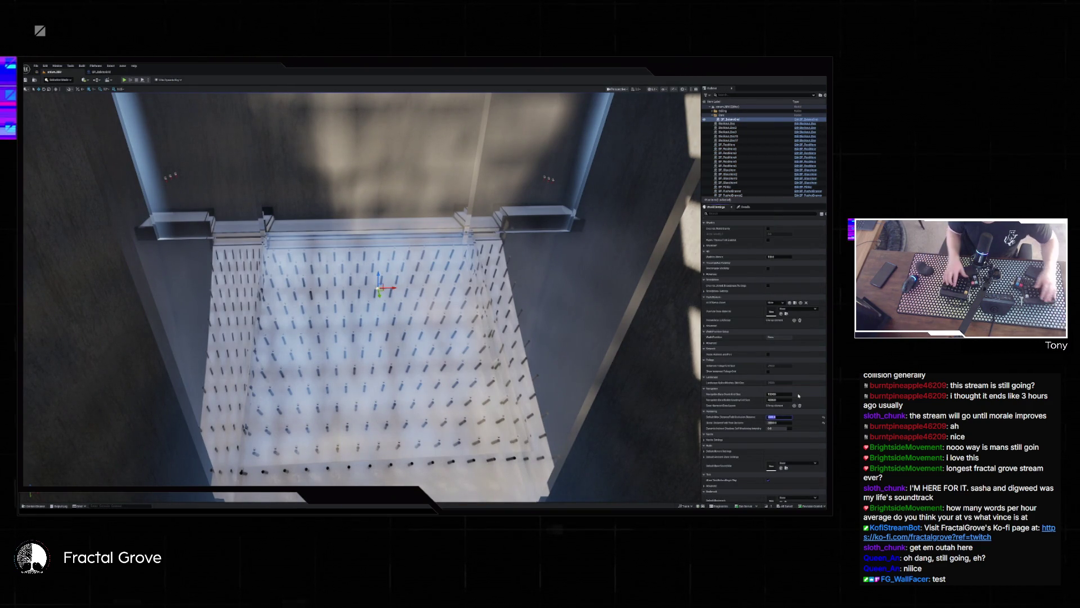
- Enter 1000 as the World Settings distance value and start a test play of the drop
text(1000)
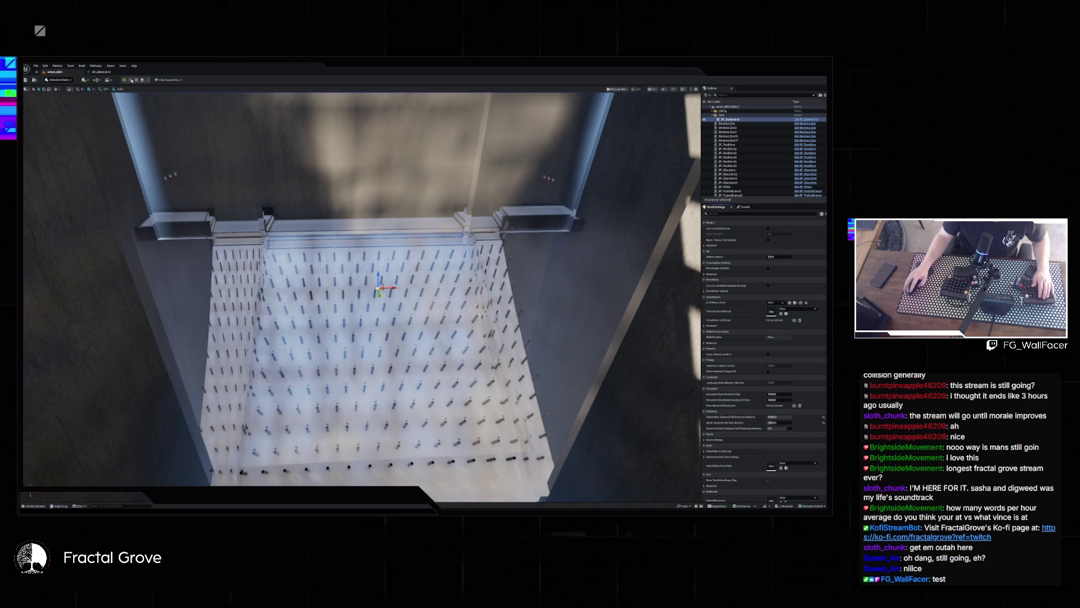
key(alt+p)
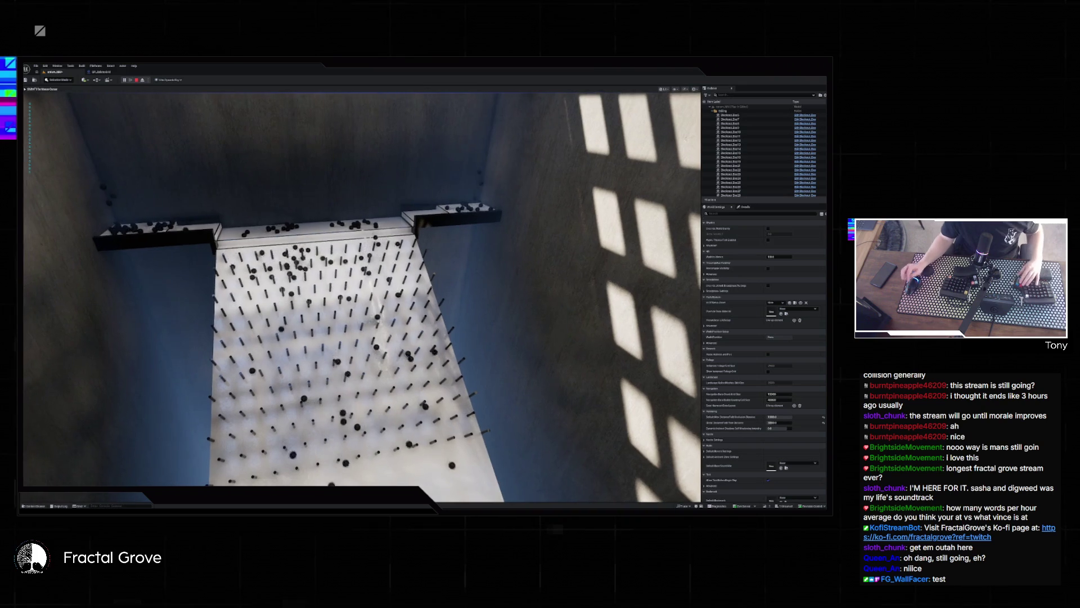
- Adjust BP_BalanceGrid's Unit Size Multiplier and Spawn Order, then rerun and stop the ball simulation
key(Escape)
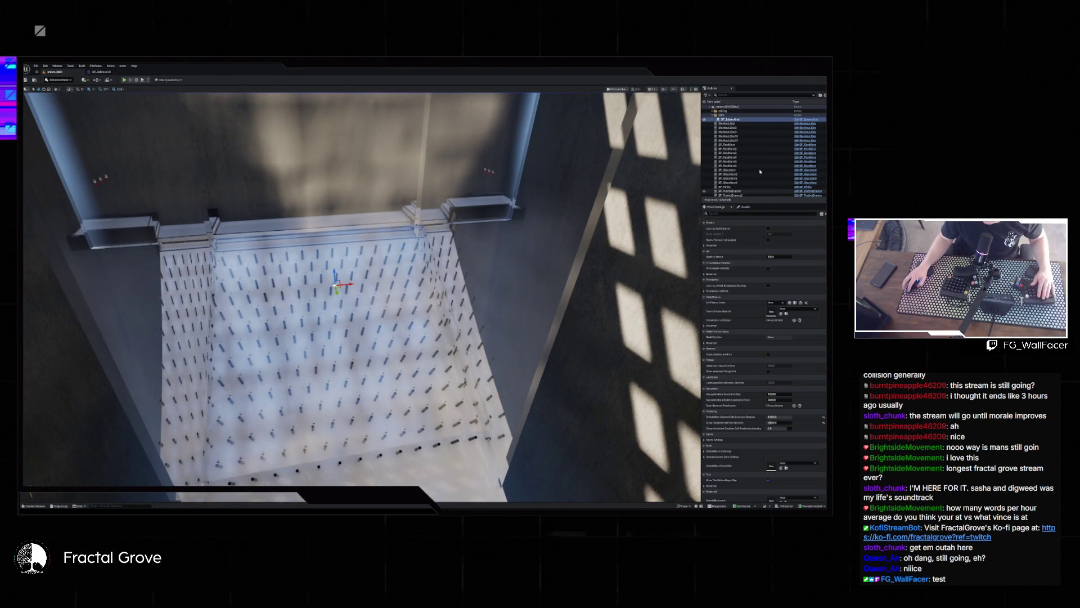
click(743, 208)
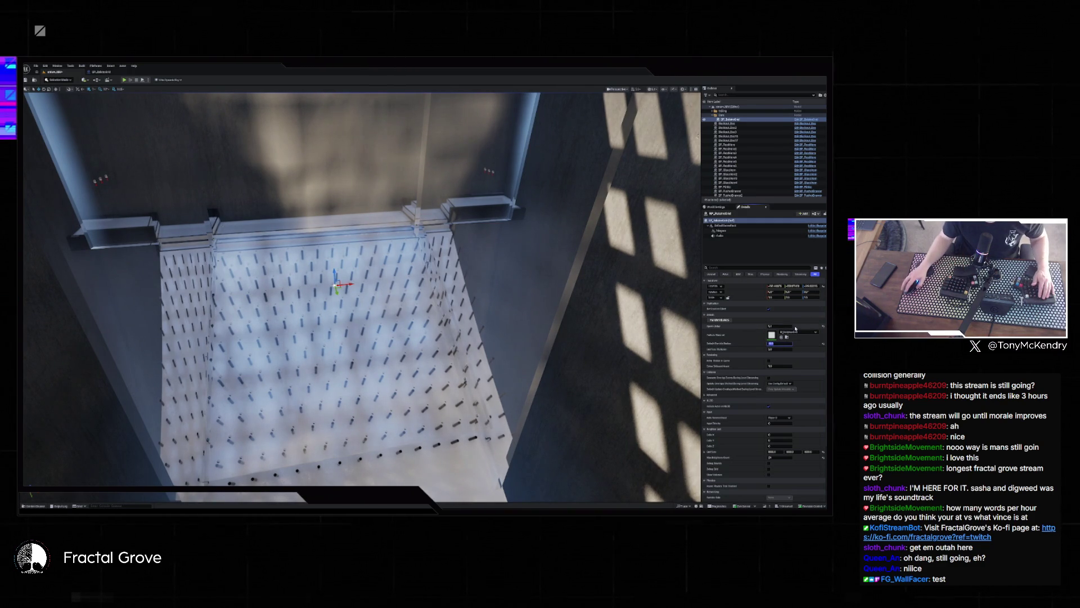
click(784, 347)
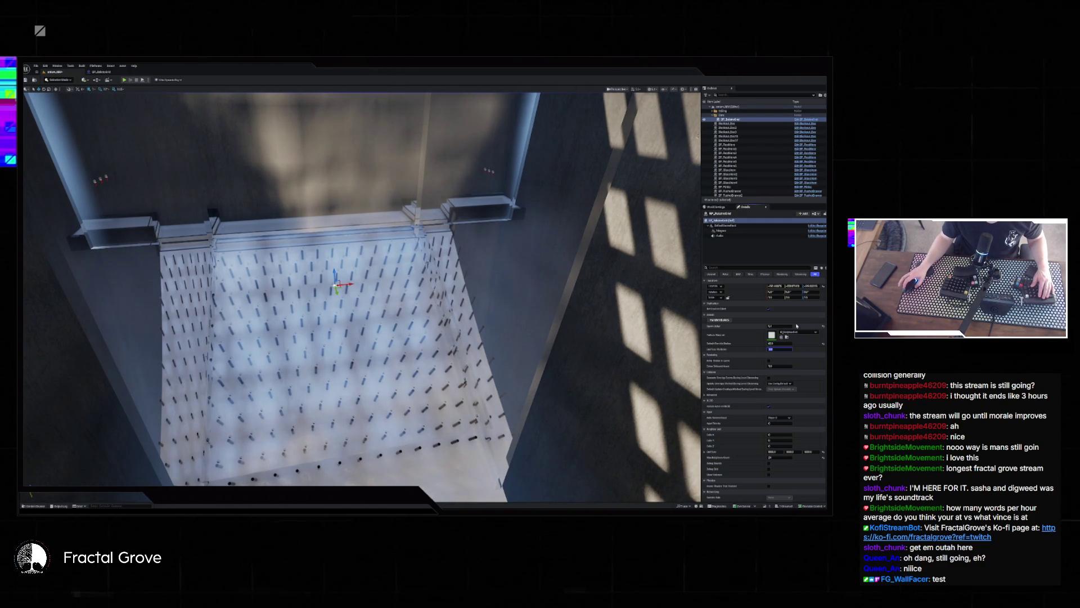
click(780, 326)
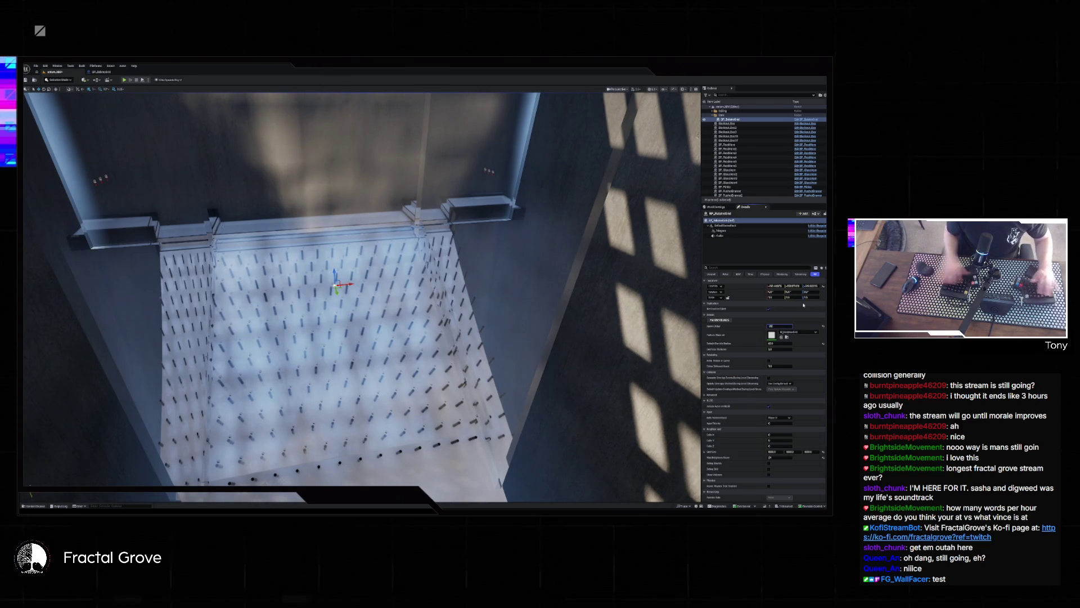
key(alt+p)
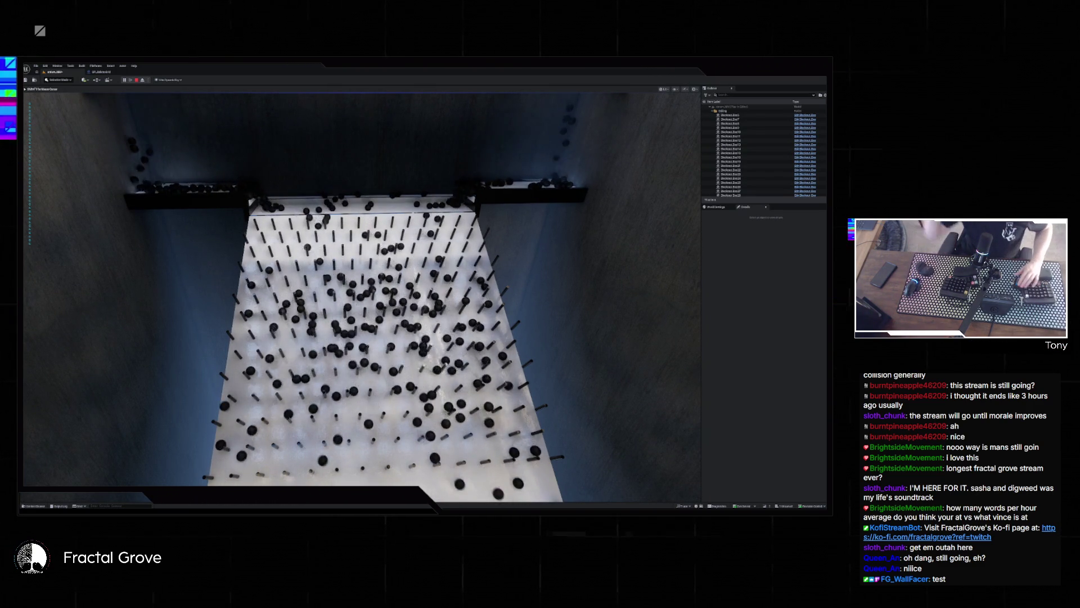
key(Escape)
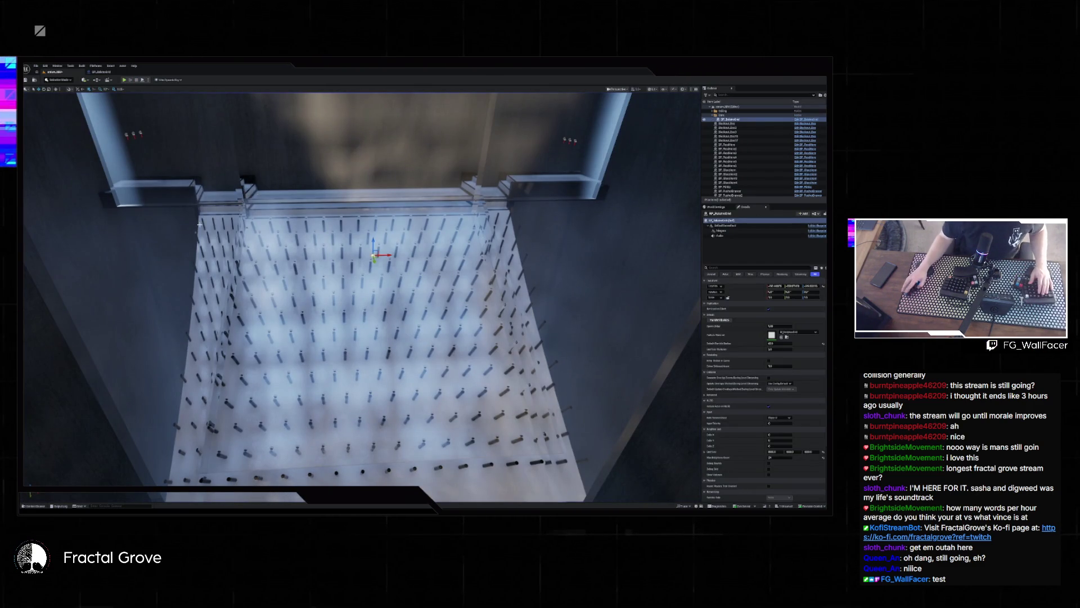
- Locate the wall's mesh asset in the Content Drawer and open it in its own editor
click(786, 314)
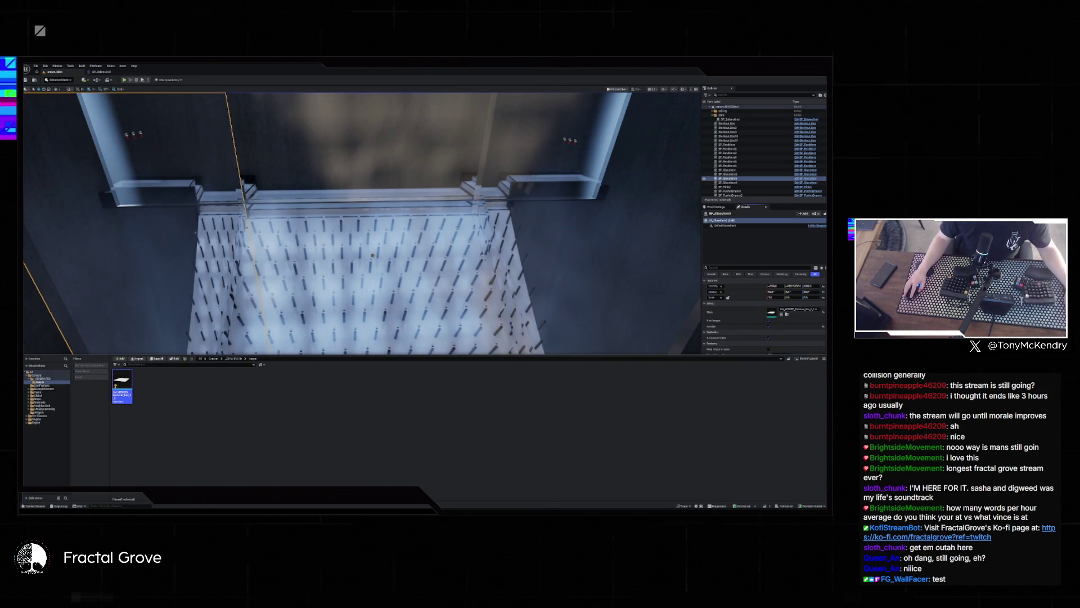
click(787, 316)
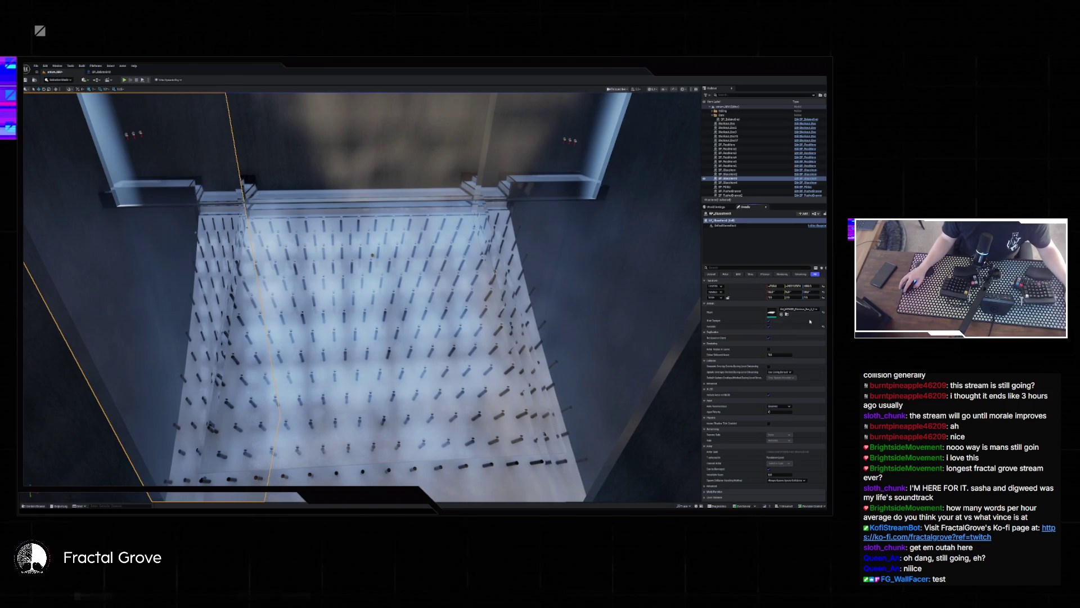
key(ctrl+space)
double_click(122, 386)
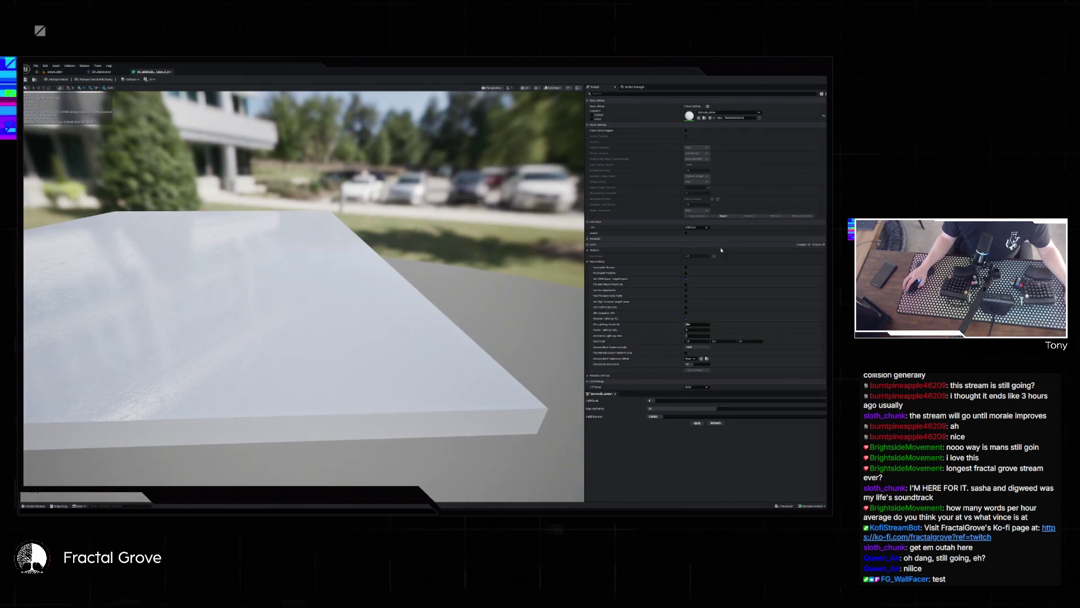
- Scroll through the white slab mesh's details to review its Collision settings
scroll(701, 268, down, 5)
scroll(702, 269, down, 5)
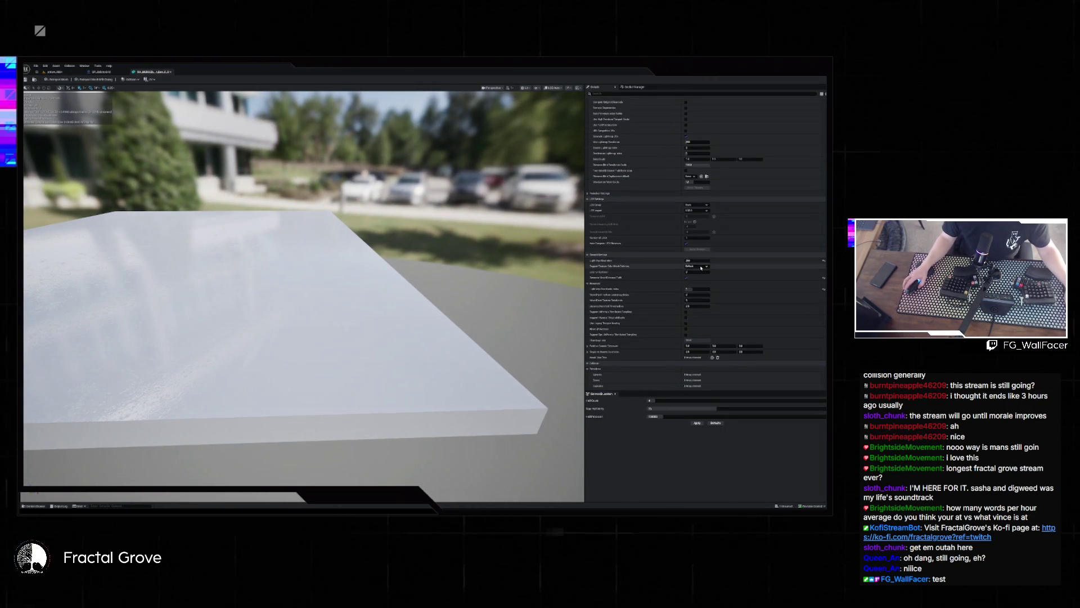
scroll(698, 260, down, 5)
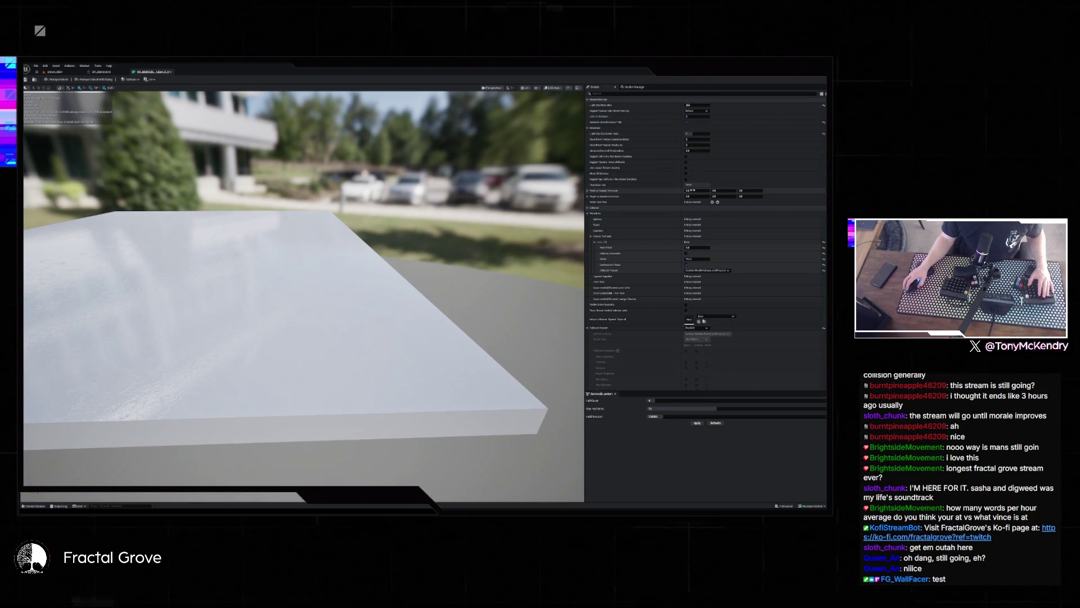
scroll(720, 239, down, 3)
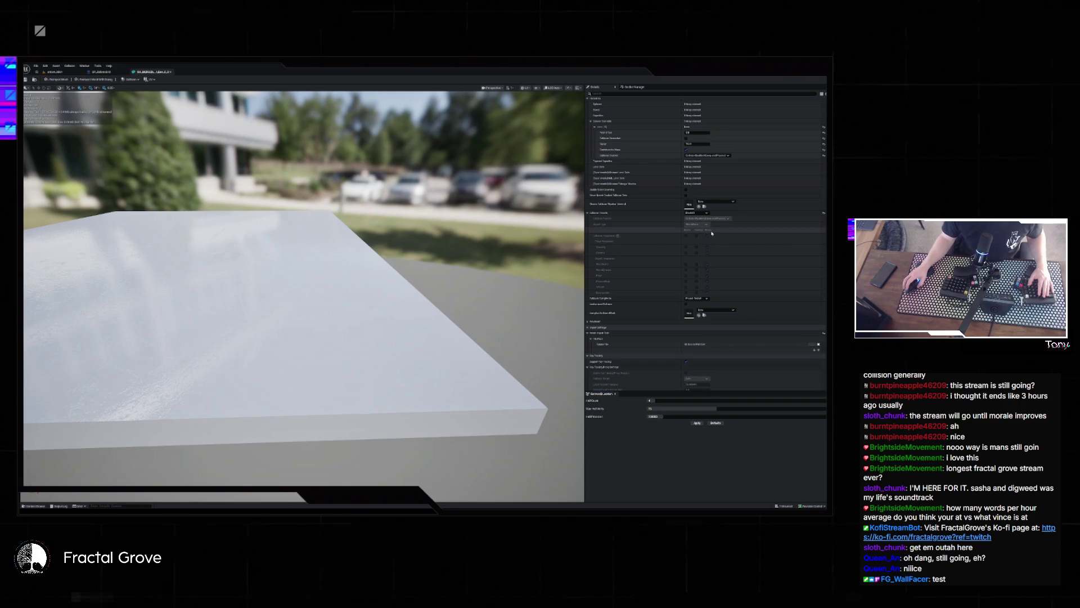
scroll(706, 221, down, 3)
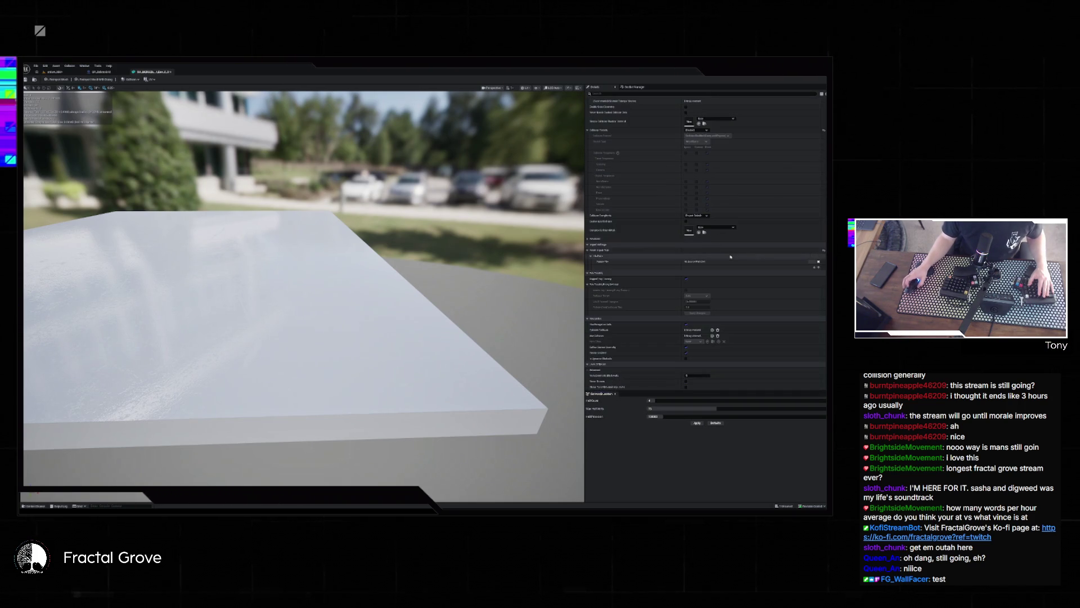
scroll(735, 249, up, 10)
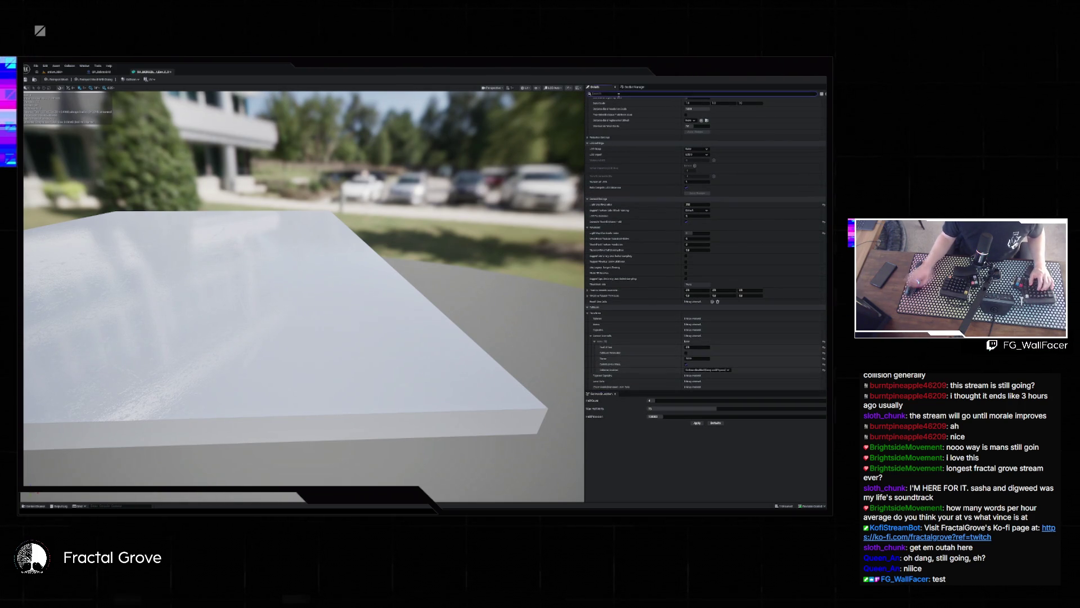
scroll(706, 242, down, 5)
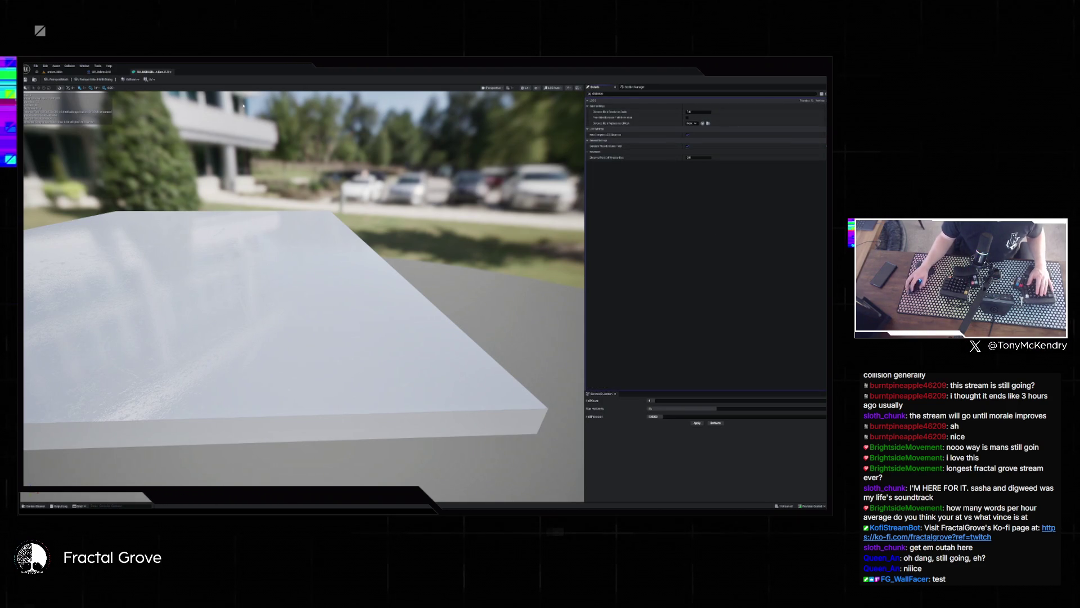
- Close the Static Mesh Editor, confirming to apply changes, and return to the level
click(171, 72)
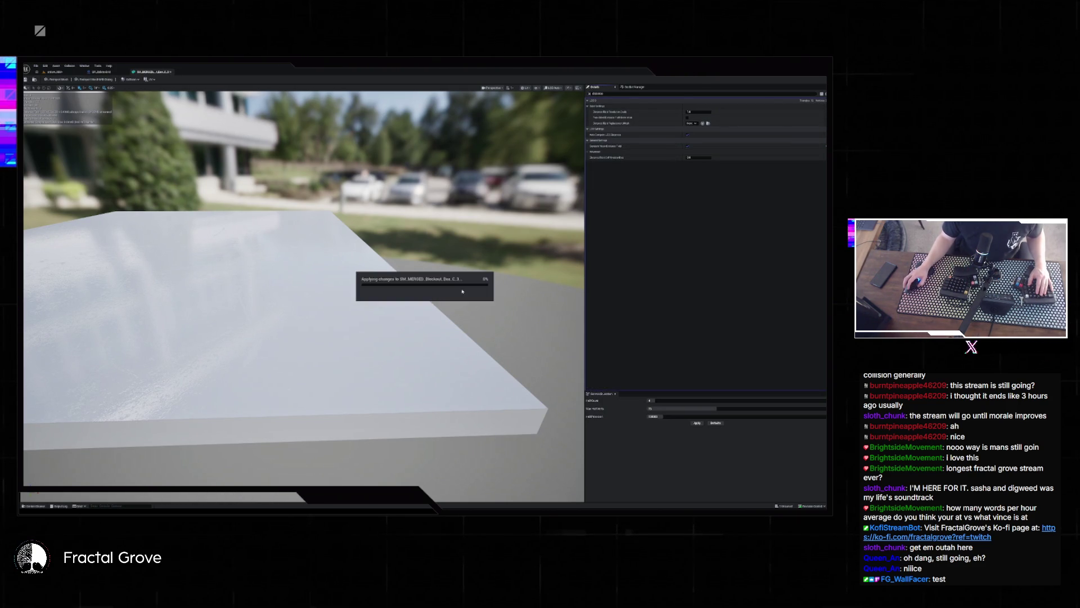
click(462, 290)
click(49, 73)
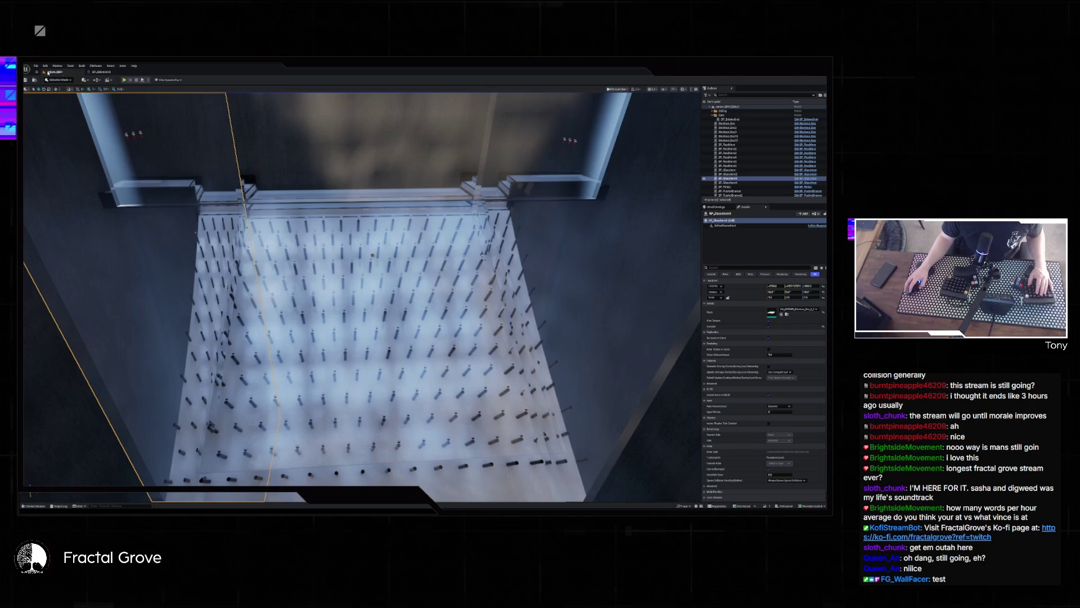
- Rerun the ball drop after the mesh change, then select the wall actor and open BP_DeleteGrid's event graph
click(124, 80)
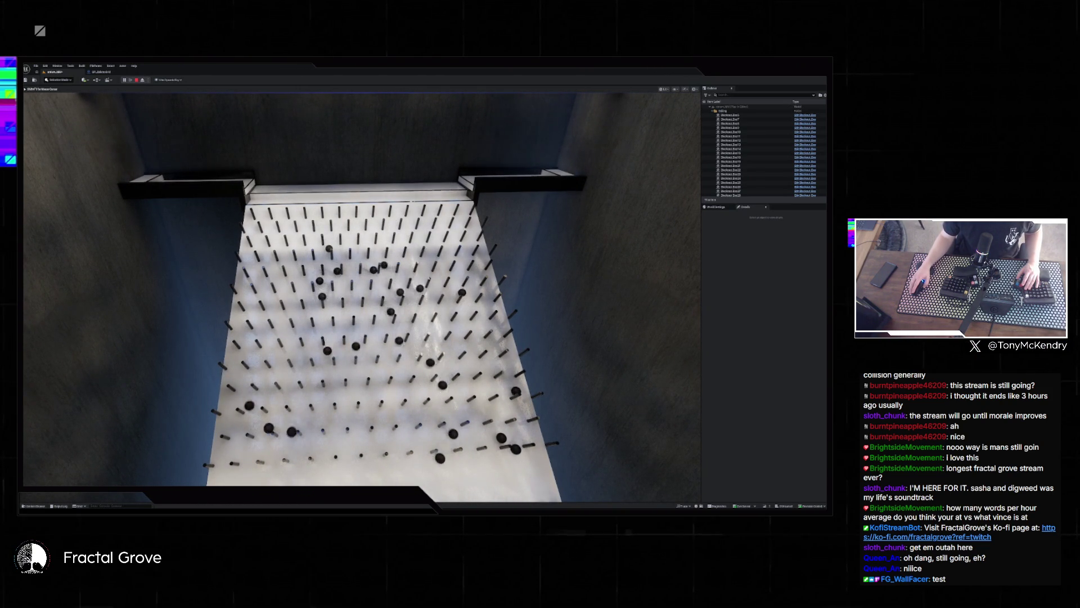
key(Escape)
click(152, 186)
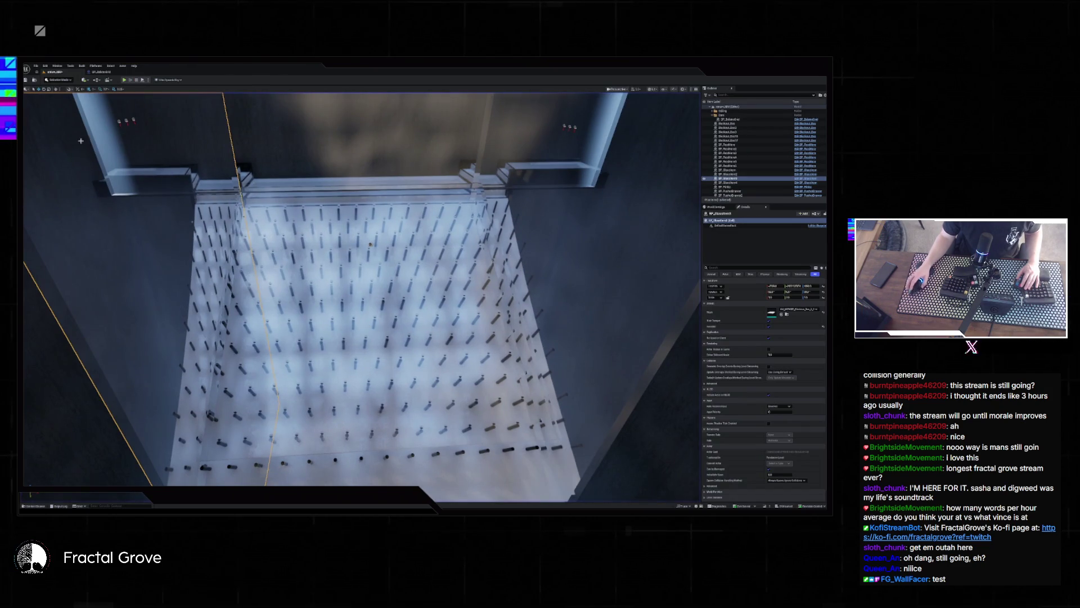
key(ctrl+e)
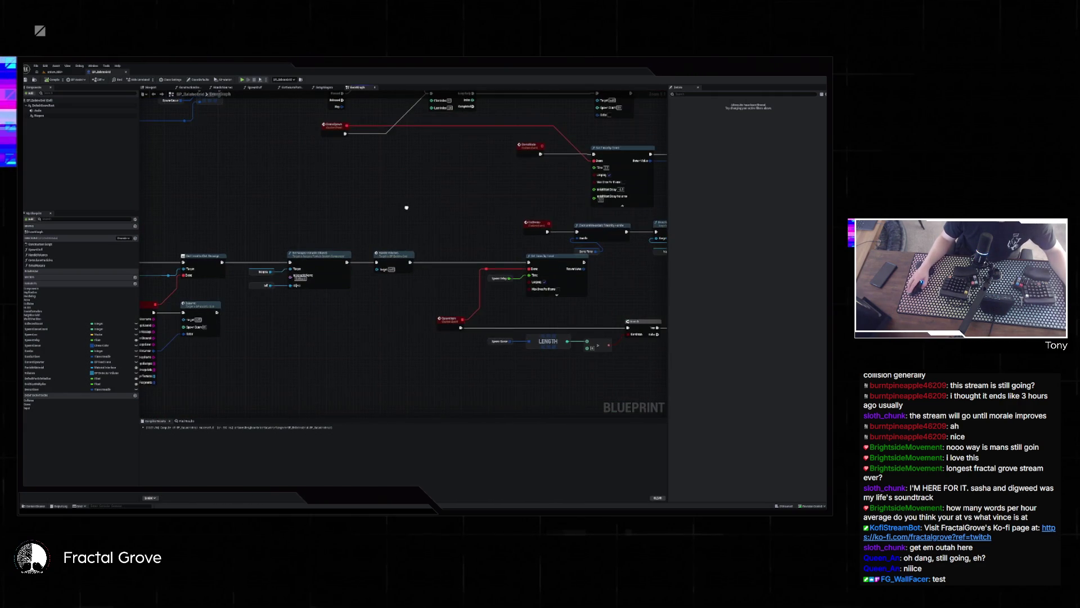
- Pan the event graph to inspect the LENGTH, RANDOM and lower spawning nodes, then return to the level
drag(482, 231, 387, 217)
drag(619, 270, 411, 213)
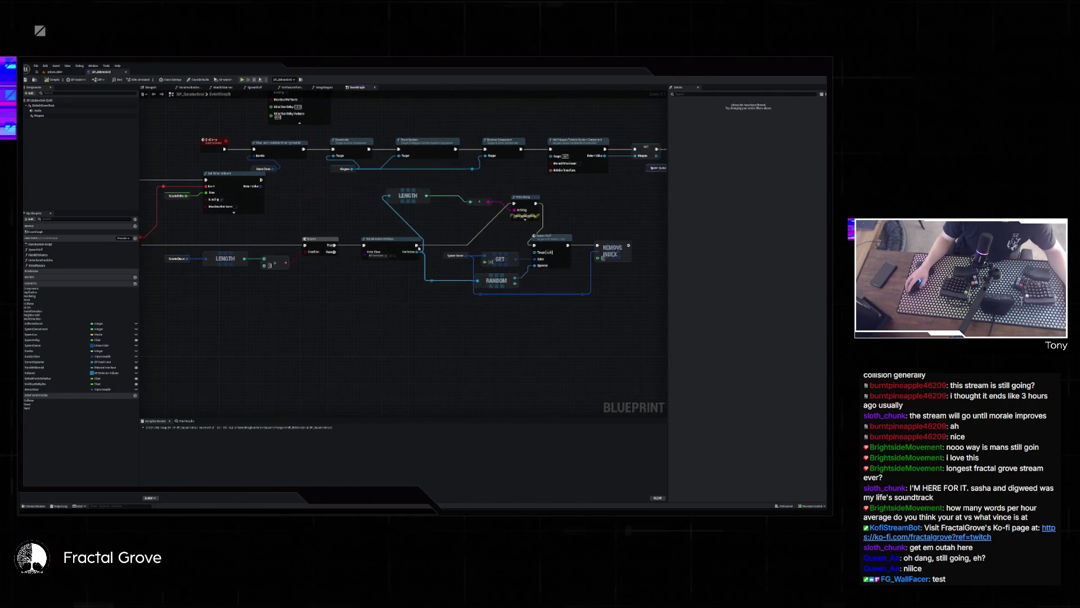
mouse_move(588, 228)
mouse_down()
mouse_move(583, 281)
mouse_move(494, 353)
mouse_up()
mouse_move(265, 200)
mouse_down()
mouse_move(357, 265)
mouse_move(302, 289)
mouse_up()
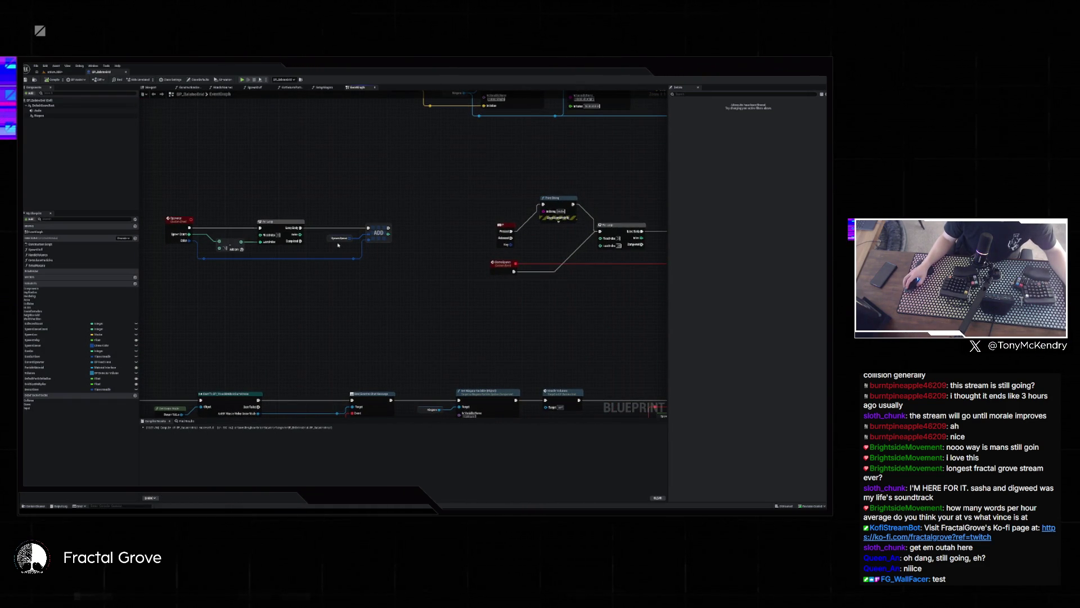
click(54, 72)
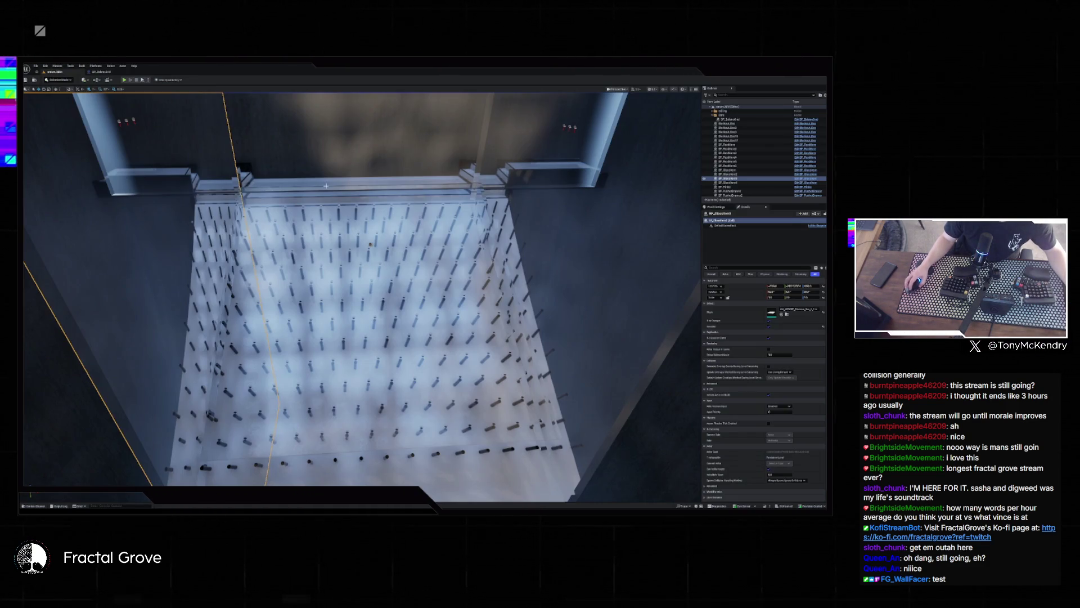